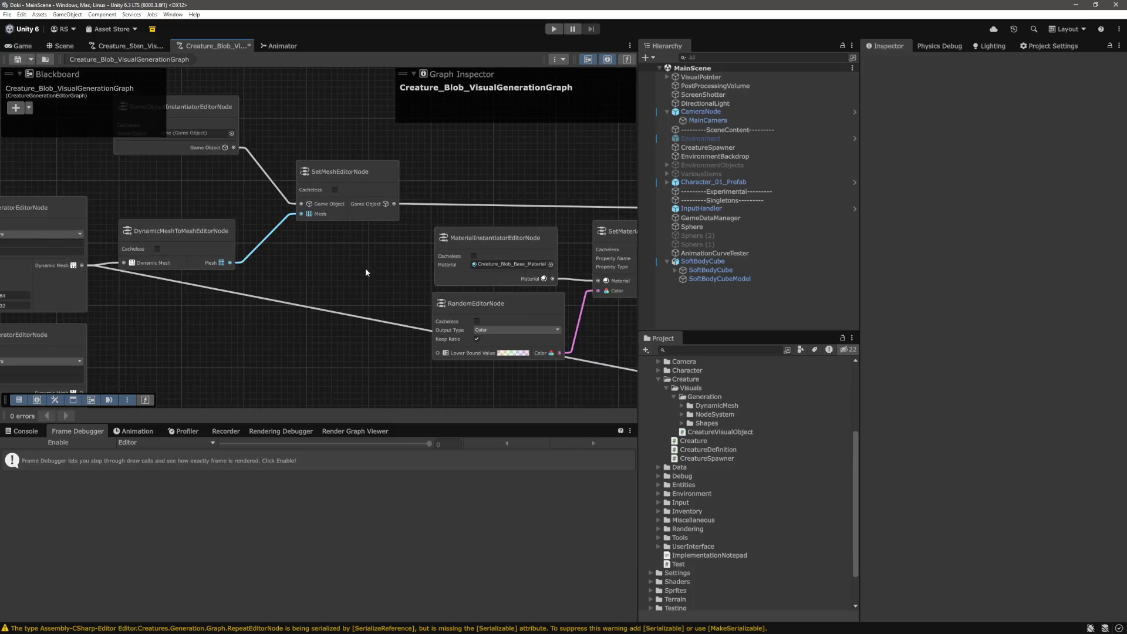
Pan and zoom the node graph across the material property, material instantiator and mesh slicer nodes
left_click_drag(579, 191, 254, 189)
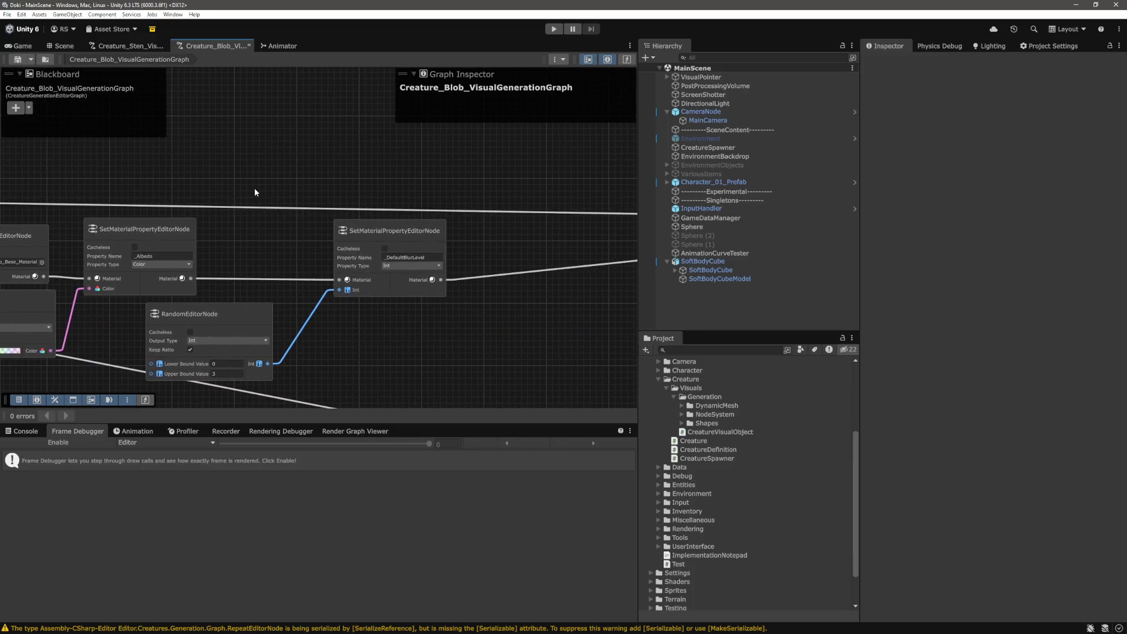
mouse_move(574, 190)
left_mouse_down()
mouse_move(200, 190)
mouse_move(516, 177)
left_mouse_up()
scroll(381, 207, "up", 3)
scroll(399, 152, "down", 5)
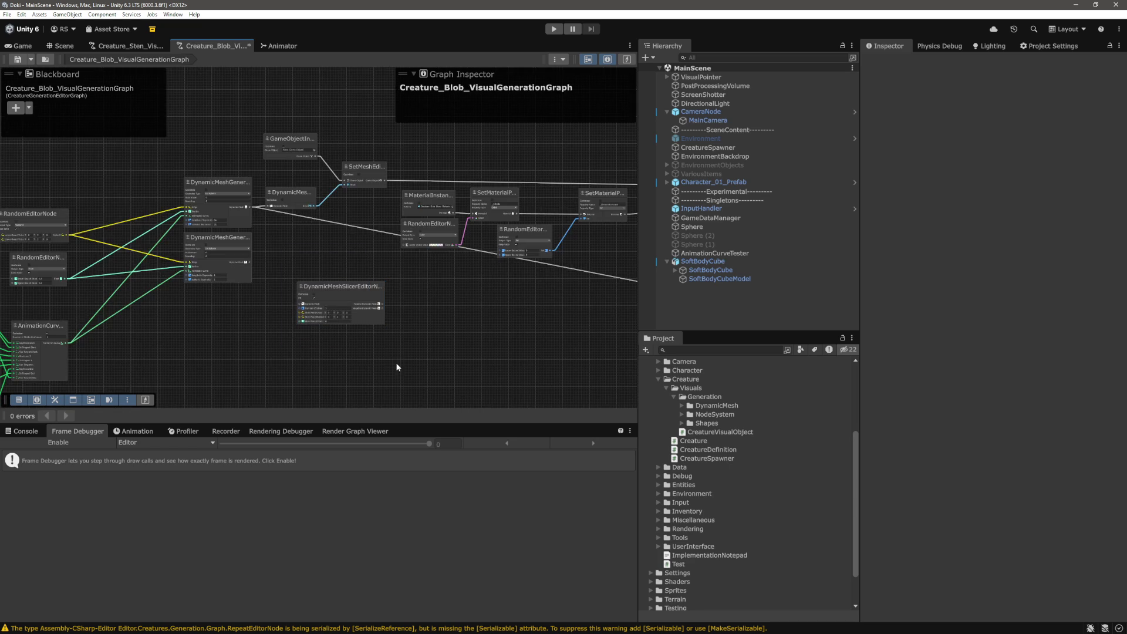
scroll(389, 346, "up", 2)
left_click_drag(415, 365, 549, 389)
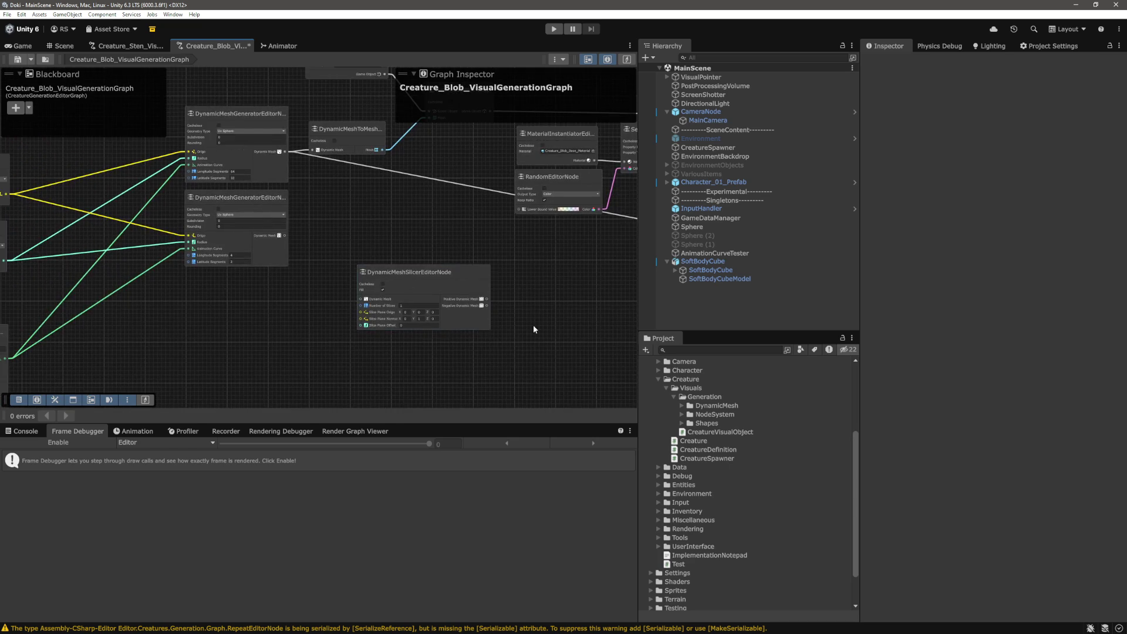
left_click_drag(533, 329, 505, 338)
scroll(347, 270, "up", 2)
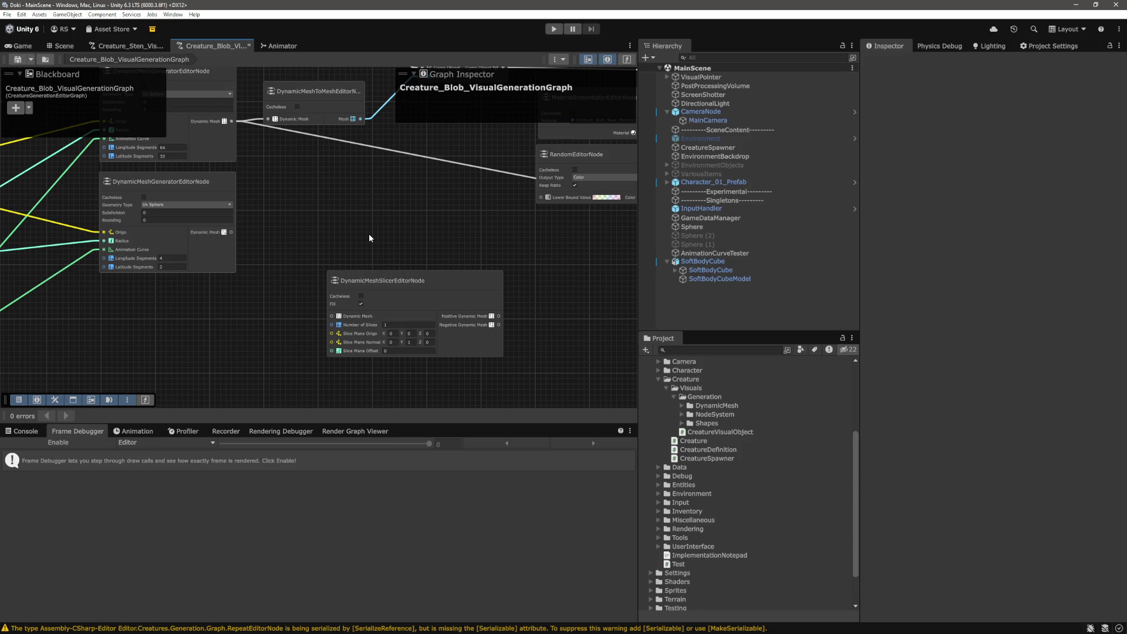
left_click_drag(369, 237, 390, 243)
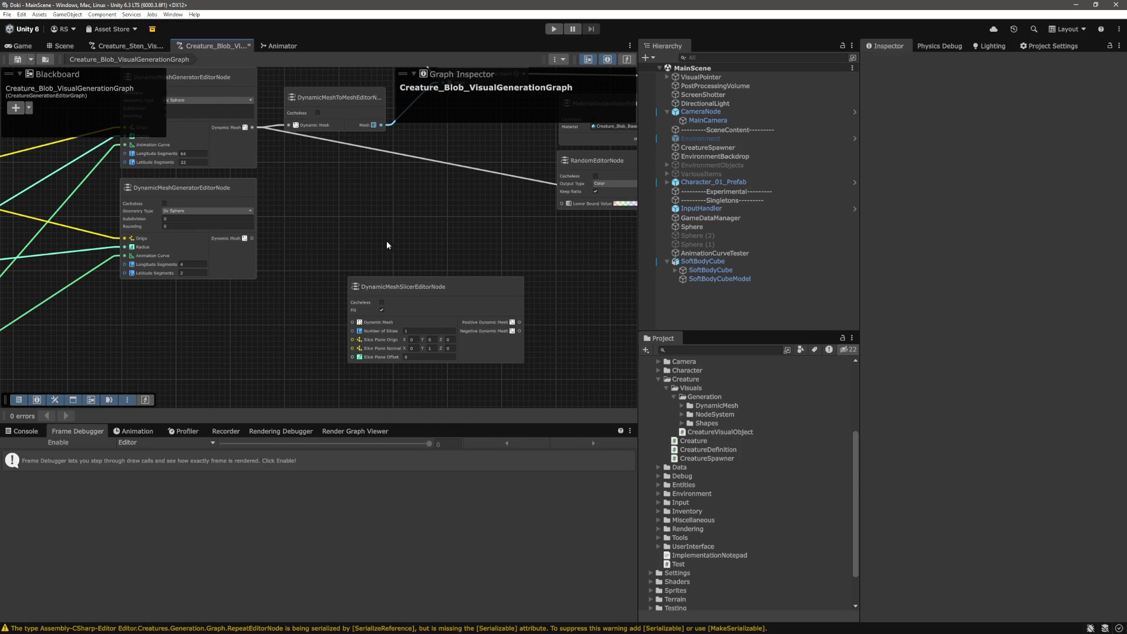
mouse_move(118, 176)
left_mouse_down()
mouse_move(287, 321)
mouse_move(231, 317)
left_mouse_up()
scroll(360, 243, "down", 2)
left_click_drag(360, 243, 332, 256)
scroll(311, 257, "up", 2)
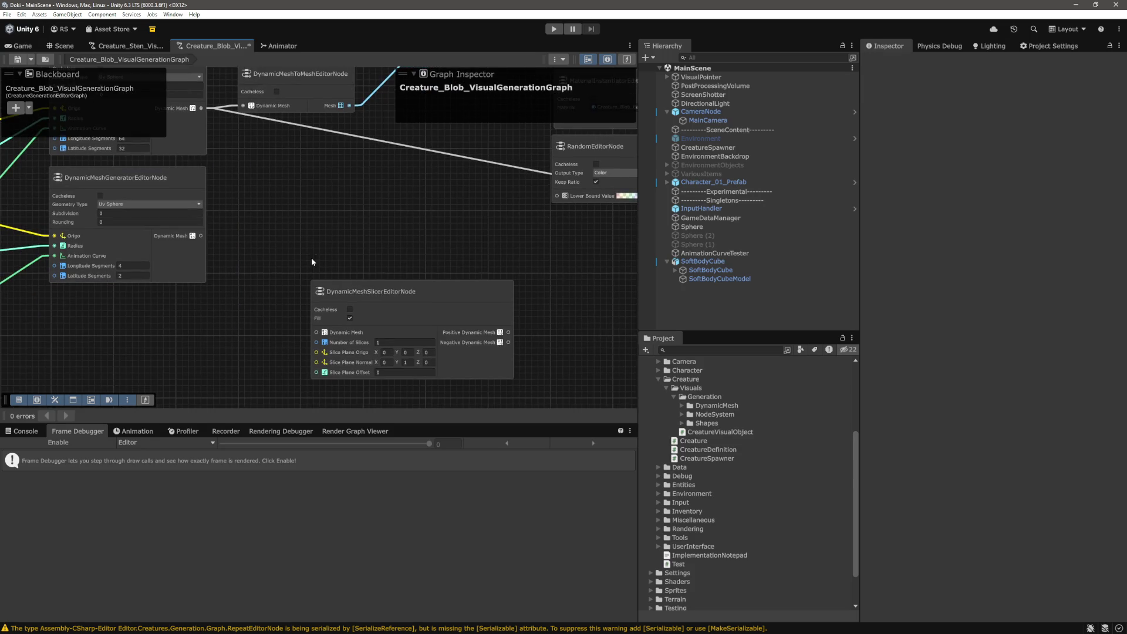
Select and then deselect the DynamicMeshSlicerEditorNode while shifting the graph view
mouse_move(269, 248)
left_mouse_down()
mouse_move(545, 394)
mouse_move(548, 382)
left_mouse_up()
left_click_drag(537, 222, 283, 370)
left_click(255, 322)
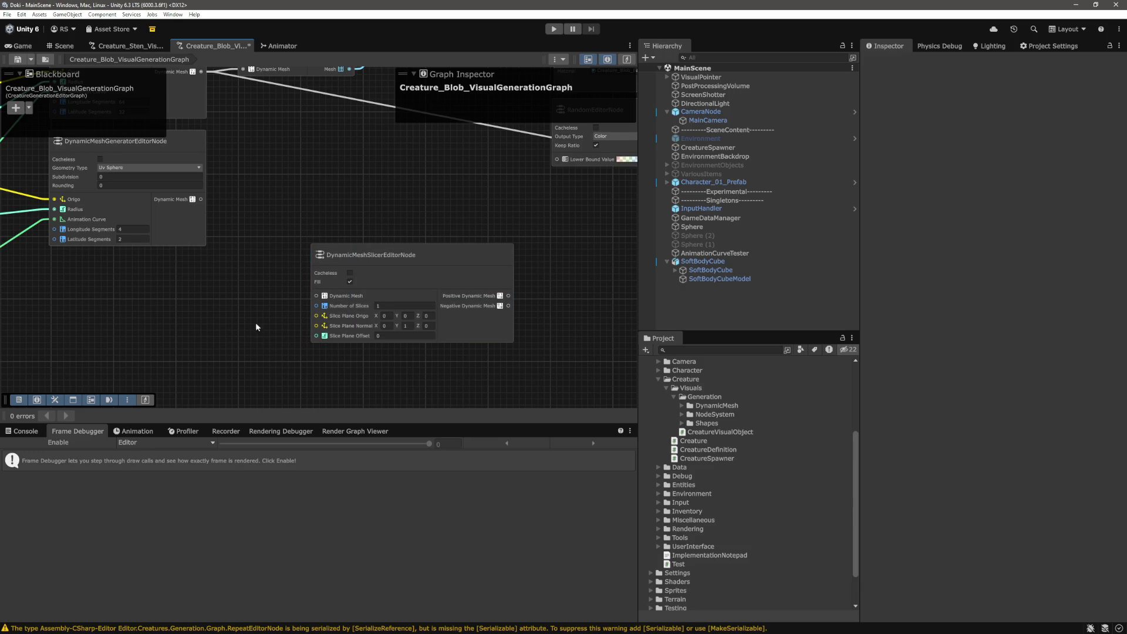
left_click_drag(255, 323, 254, 322)
scroll(255, 323, "down", 3)
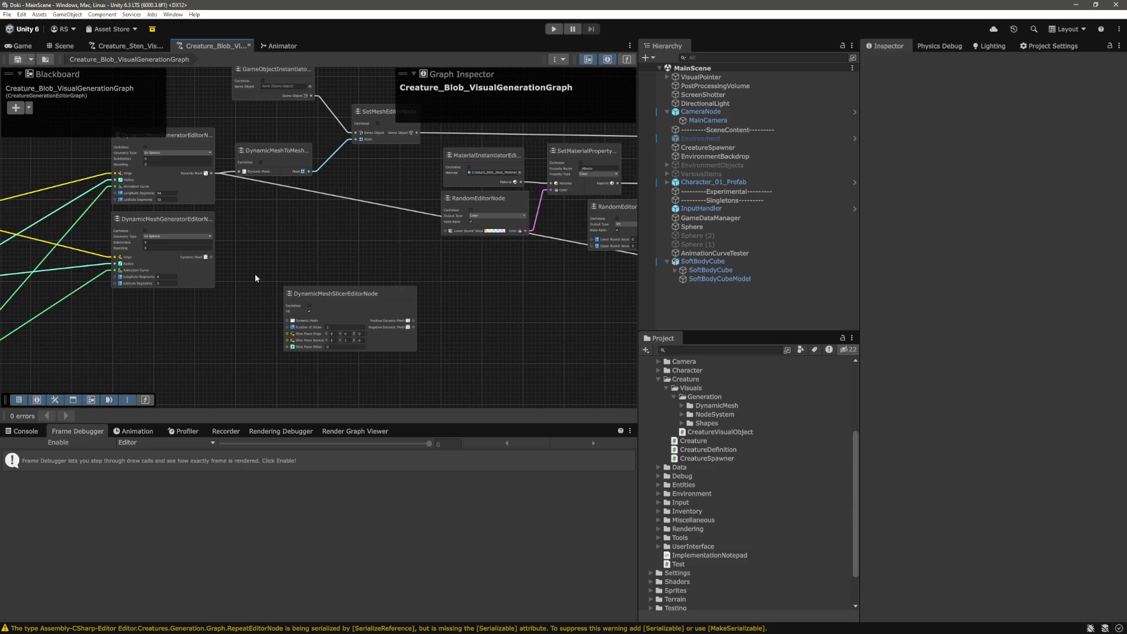
left_click_drag(276, 270, 154, 281)
mouse_move(364, 277)
left_mouse_down()
mouse_move(297, 315)
mouse_move(272, 350)
left_mouse_up()
left_click(258, 248)
left_click_drag(259, 248, 269, 280)
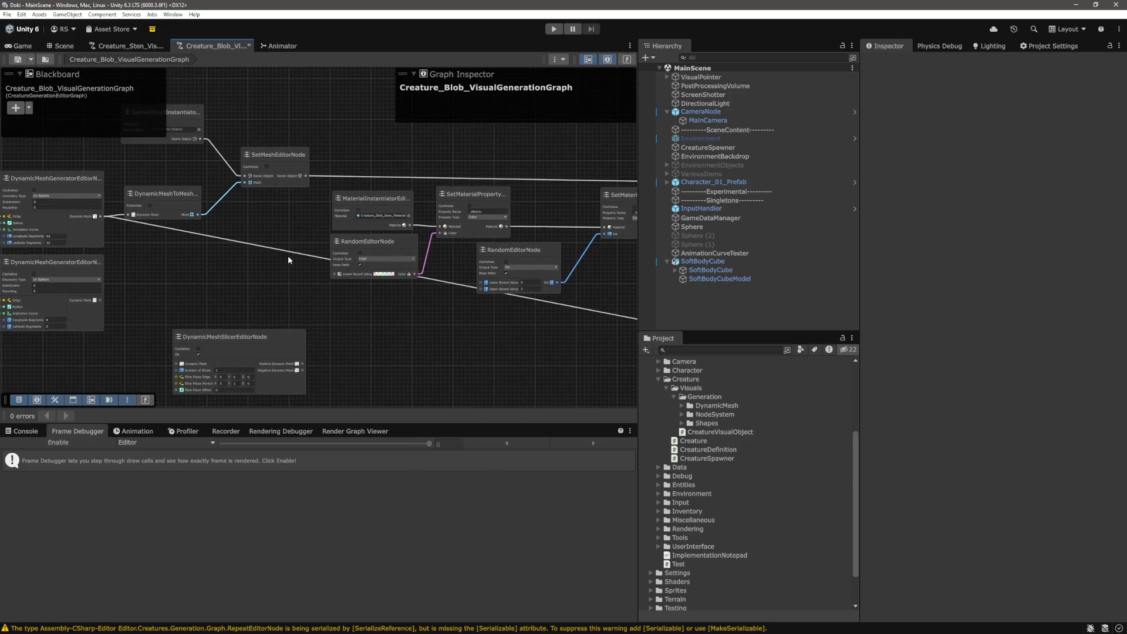
scroll(336, 147, "up", 3)
scroll(360, 165, "down", 5)
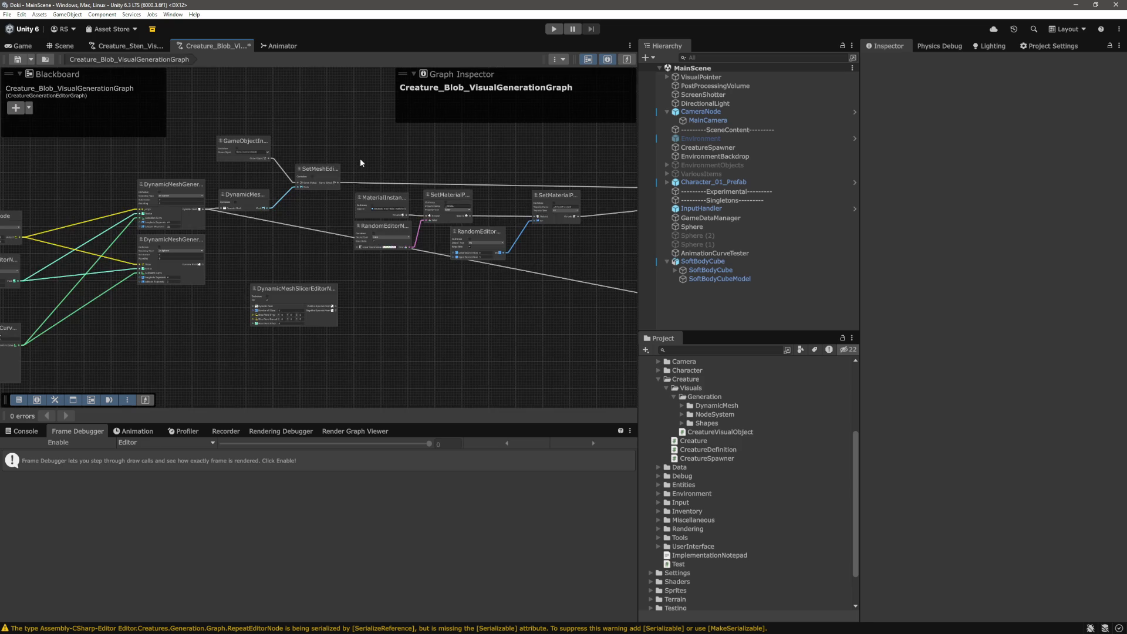
scroll(324, 159, "up", 5)
Select the SetMeshEditorNode, then clear the selection and reposition the graph
left_click(324, 159)
left_click_drag(365, 100, 270, 244)
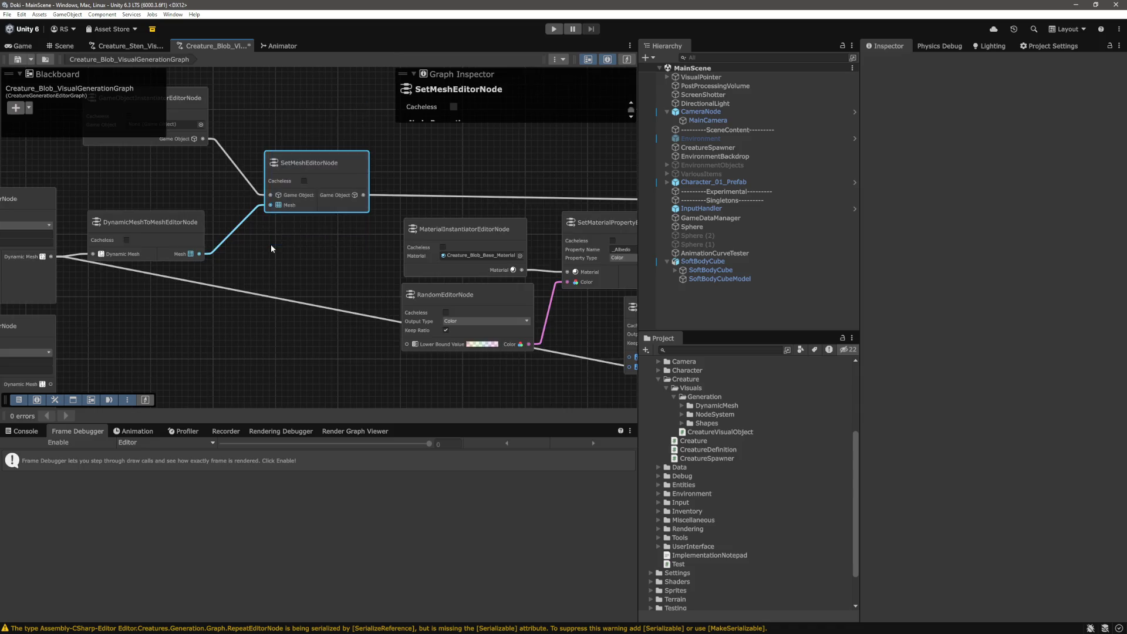
scroll(340, 309, "down", 4)
left_click(361, 357)
left_click_drag(361, 356, 414, 325)
scroll(442, 338, "up", 5)
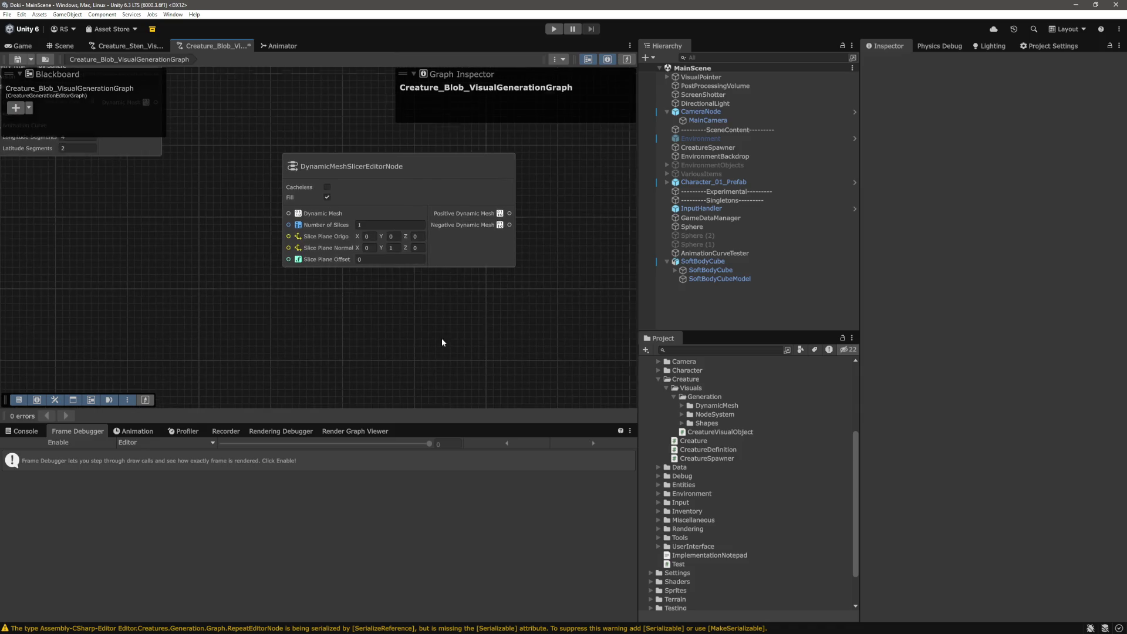
scroll(442, 338, "down", 6)
scroll(473, 351, "up", 2)
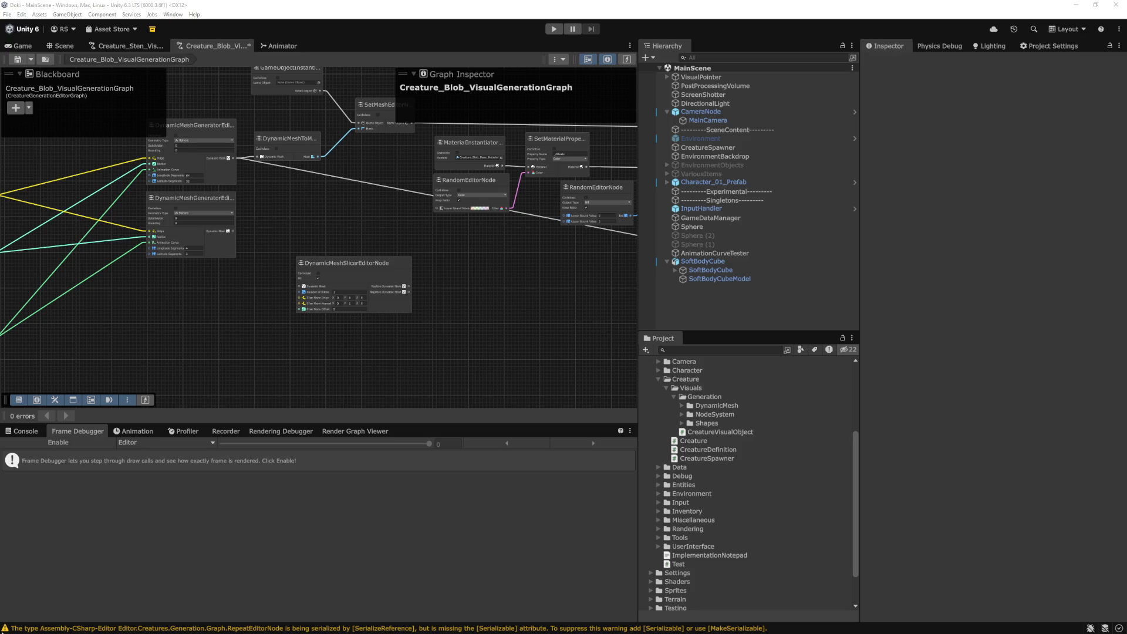
Center the graph on the mesh generator nodes, then switch to Visual Studio Code
left_click_drag(247, 339, 305, 343)
scroll(293, 266, "up", 3)
mouse_move(293, 265)
left_mouse_down()
mouse_move(508, 281)
mouse_move(493, 330)
left_mouse_up()
scroll(493, 329, "down", 2)
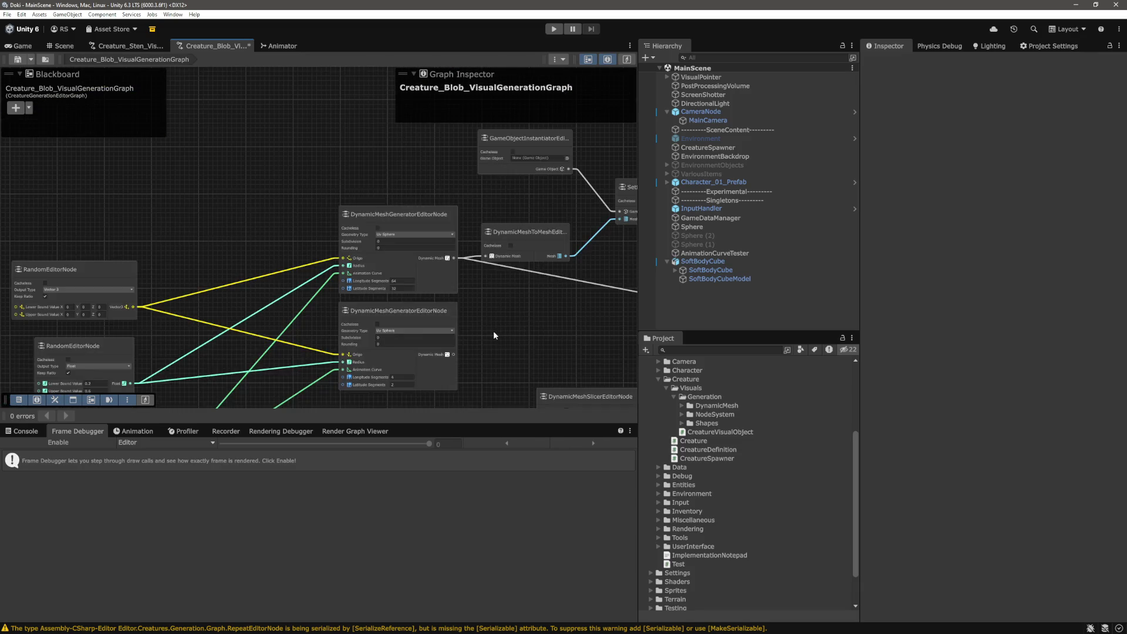
key("alt+Tab")
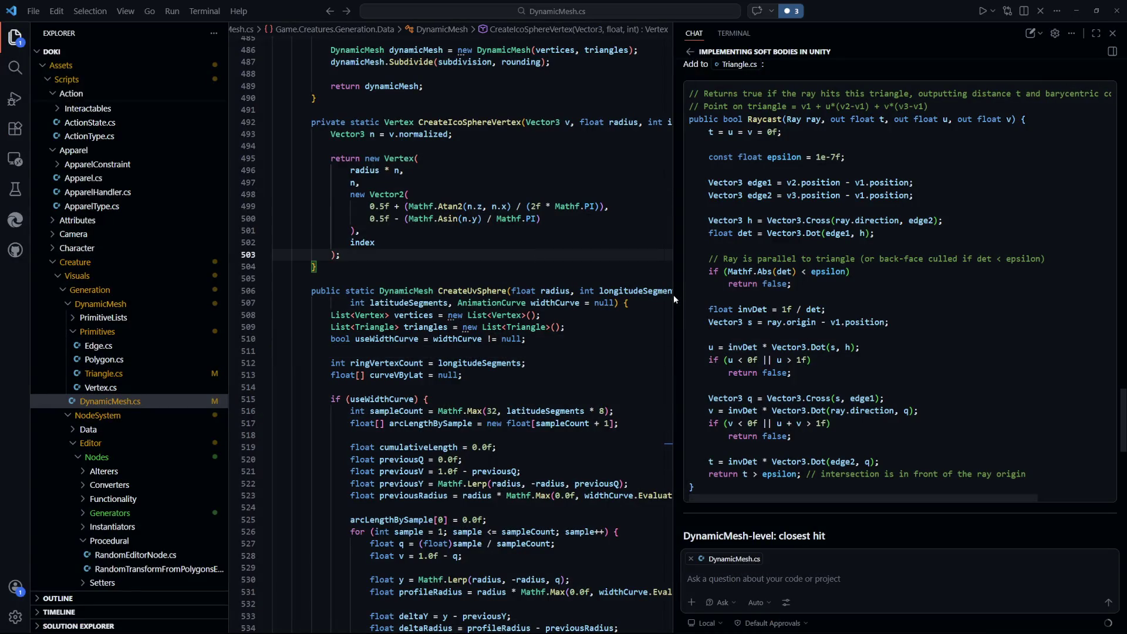
Widen the code editor beside the chat and open Test.cs from quick file search
left_click_drag(674, 296, 820, 311)
left_click(668, 268)
scroll(668, 269, "up", 1)
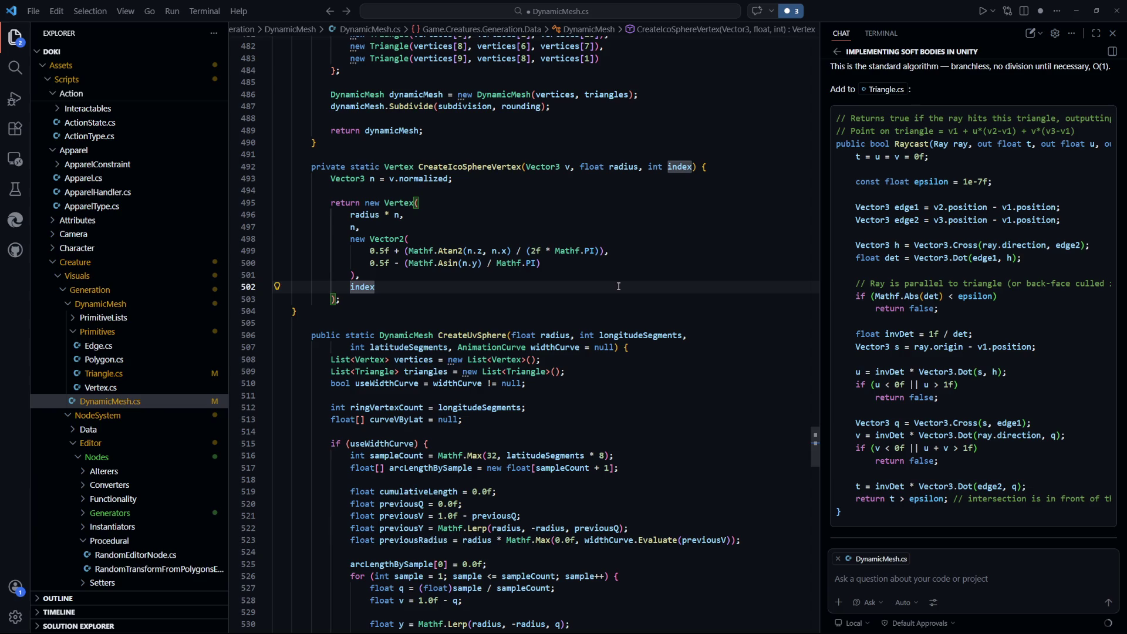
key("ctrl+p")
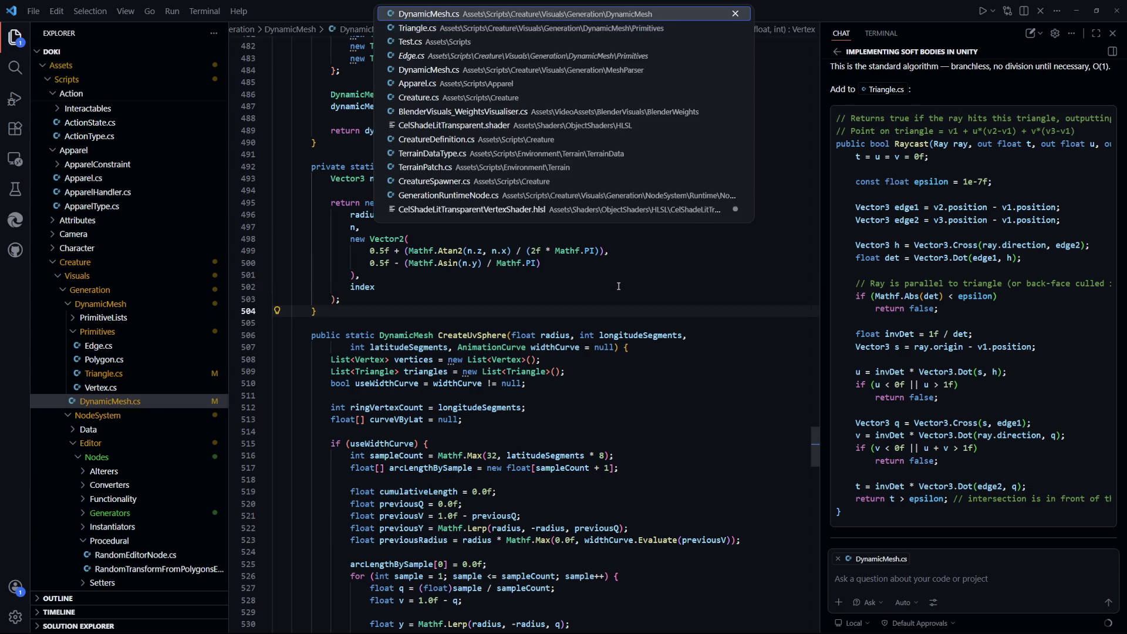
key("Escape")
key("Up")
key("ctrl+p")
key("Down")
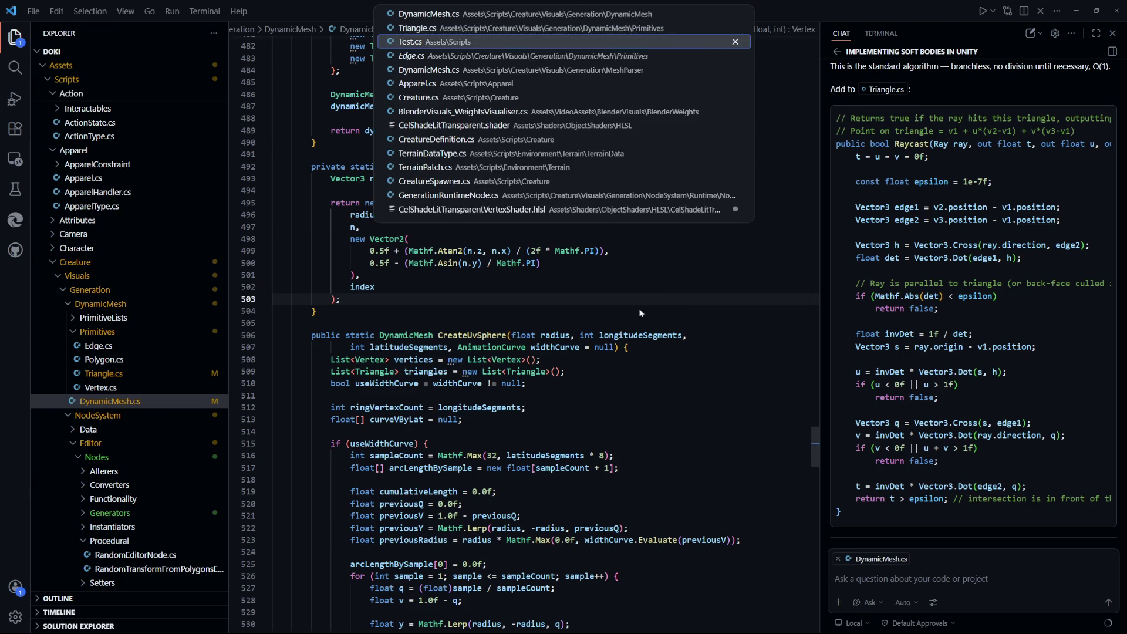
key("Return")
key("Return")
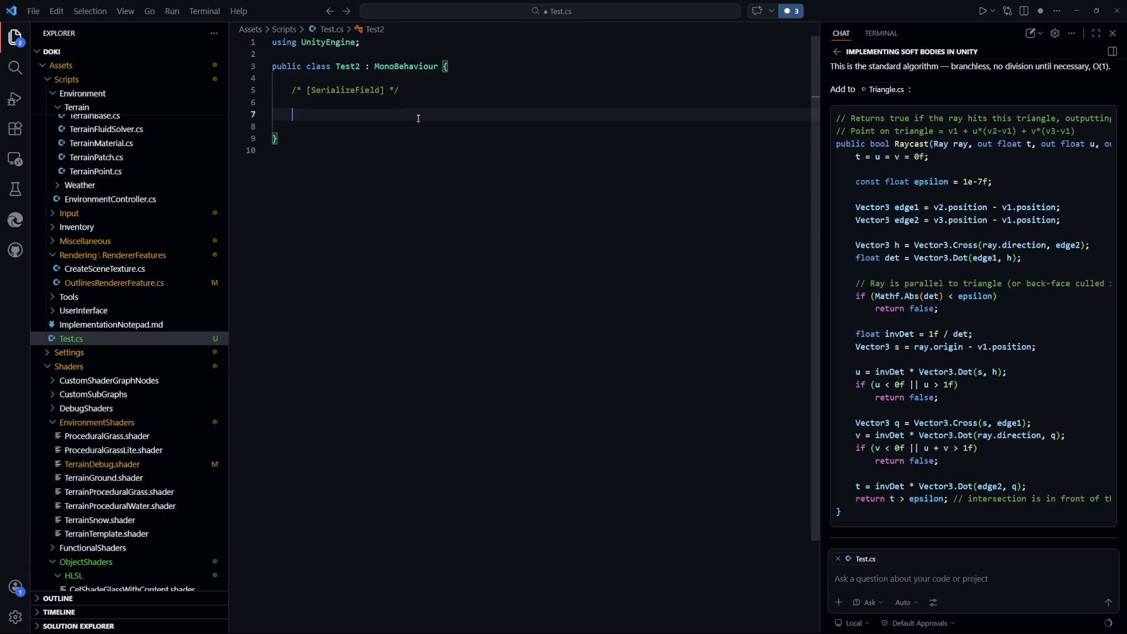
Add a private void Awake method and import the DynamicMesh namespace
type("private void Awake")
key("Return")
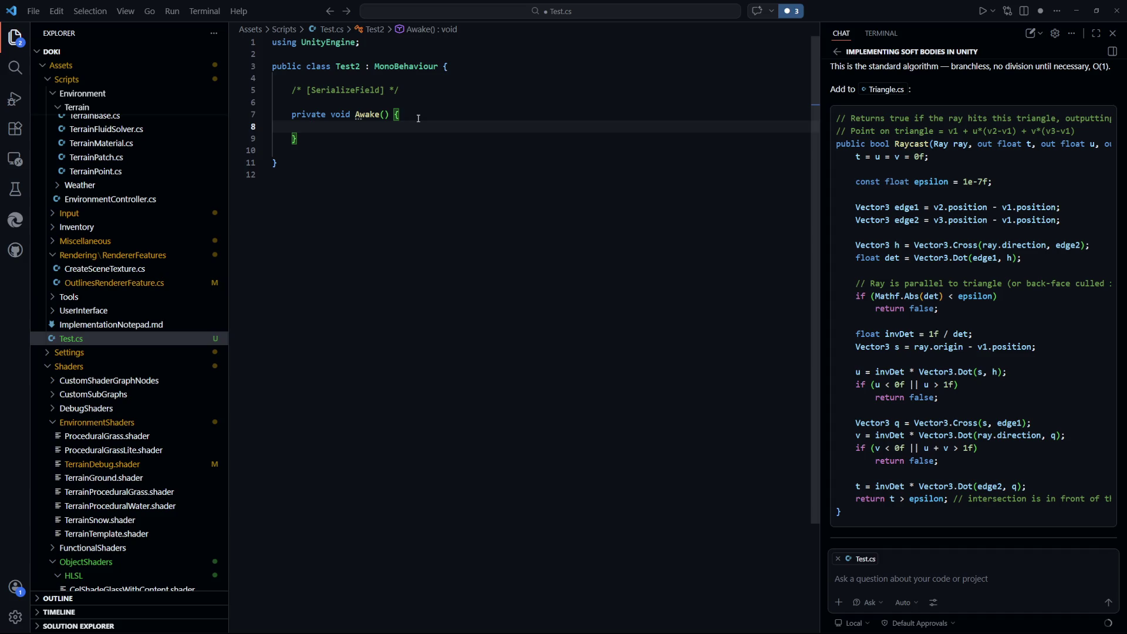
type("DynamicM")
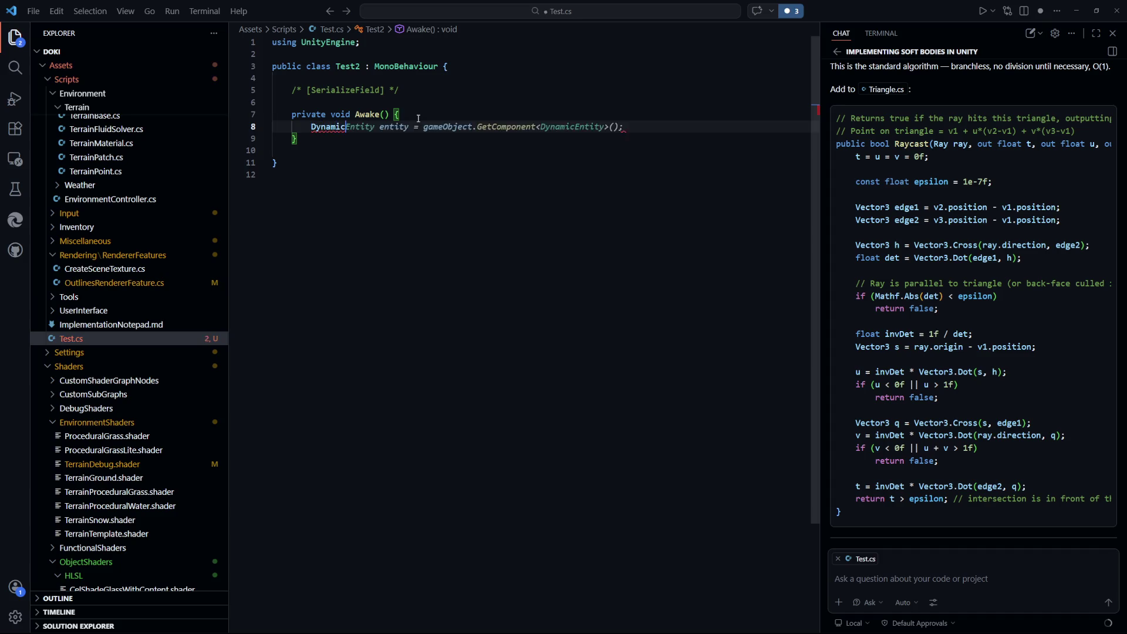
key("Return")
Begin a mesh = DynamicMesh.CreateUvSphere(1, …) call inside Awake
type("mesh = new Dy")
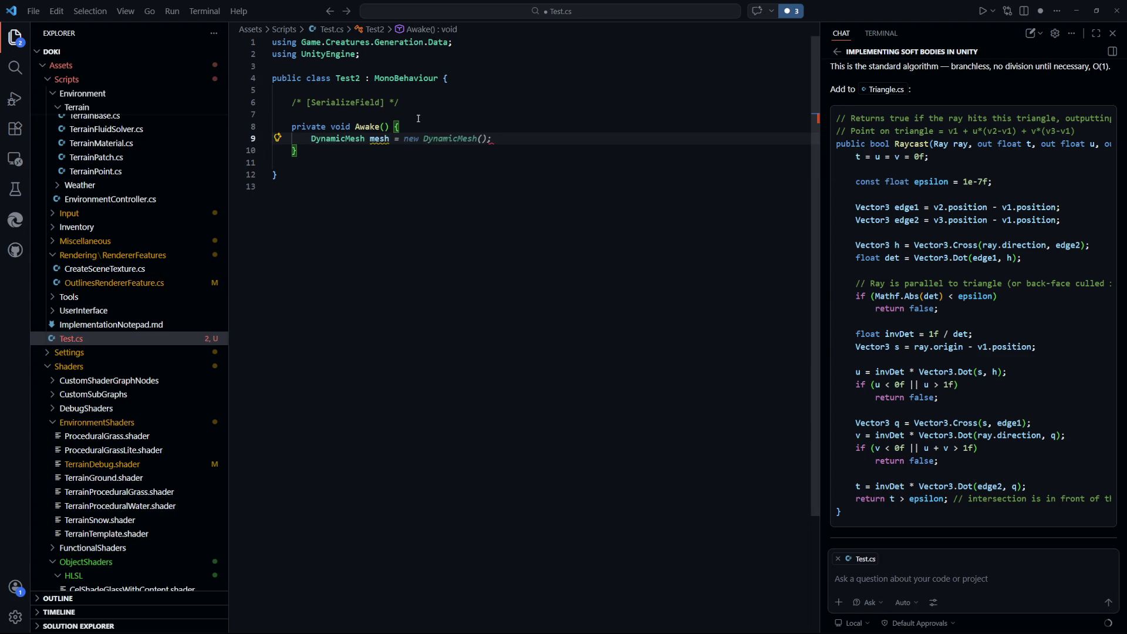
key("BackSpace")
key("BackSpace")
key("BackSpace")
type("DynamicM")
type("esh")
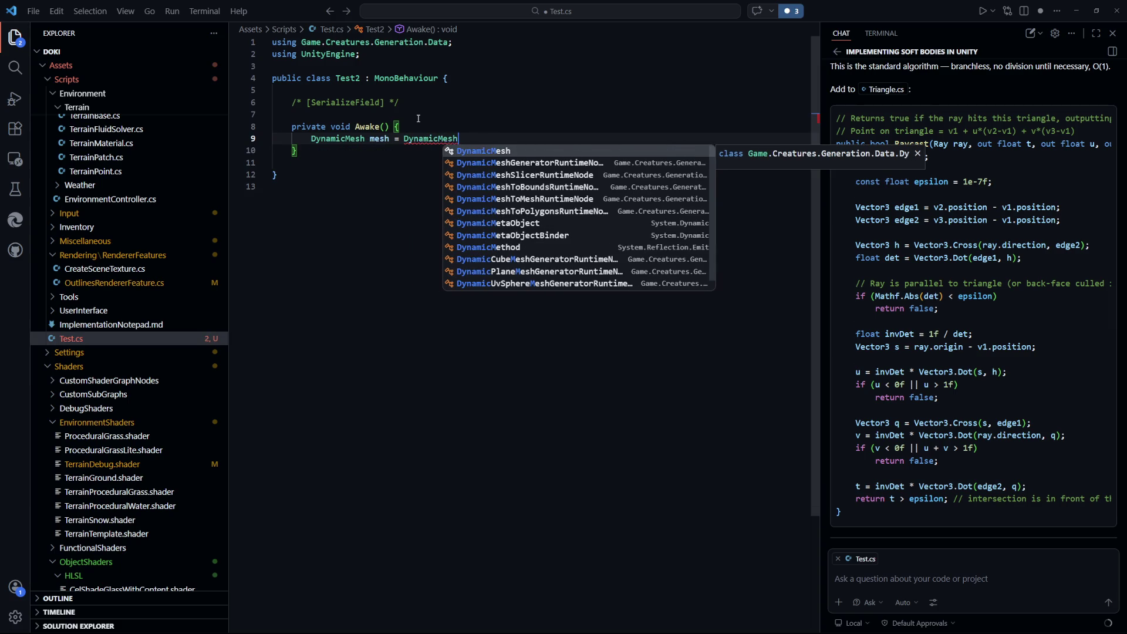
type(".Crea")
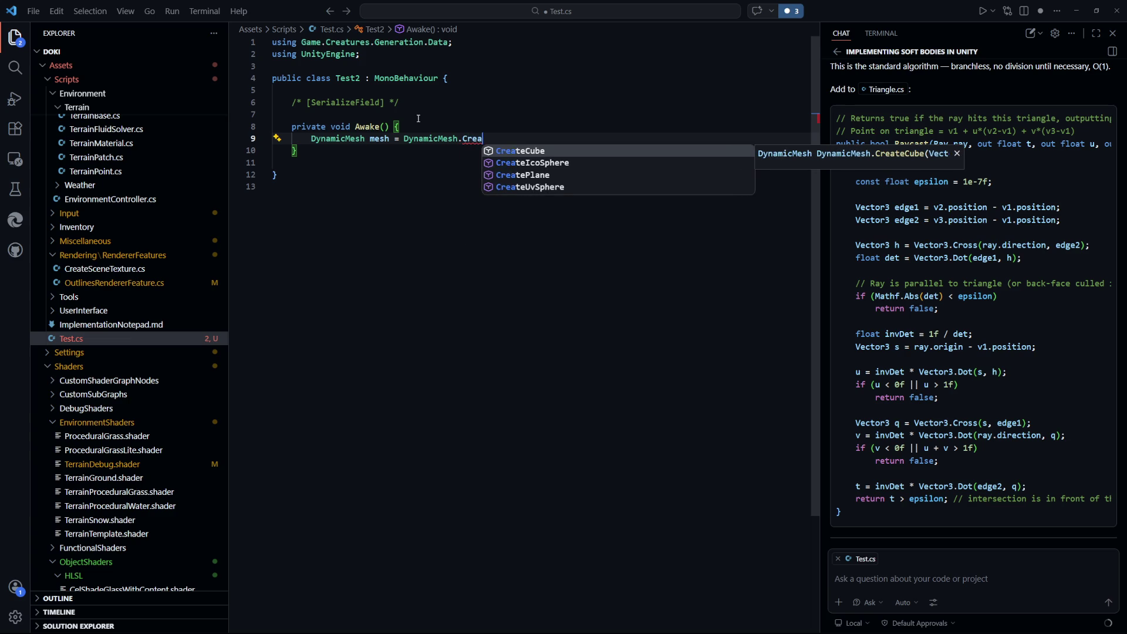
key("Down")
key("Down")
key("Escape")
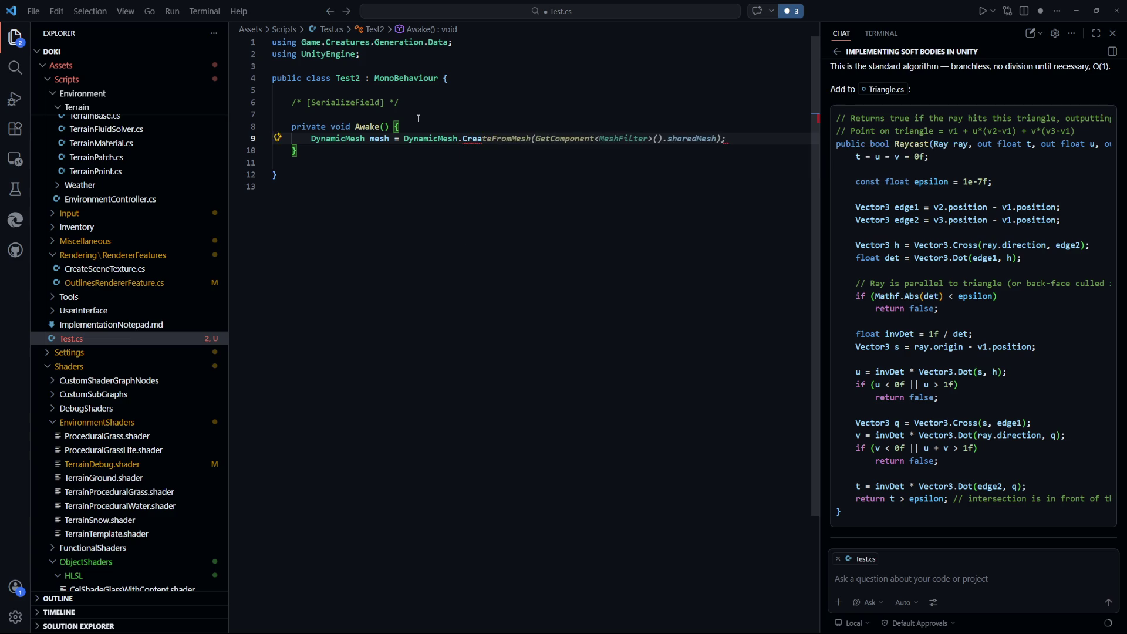
type("U")
key("Tab")
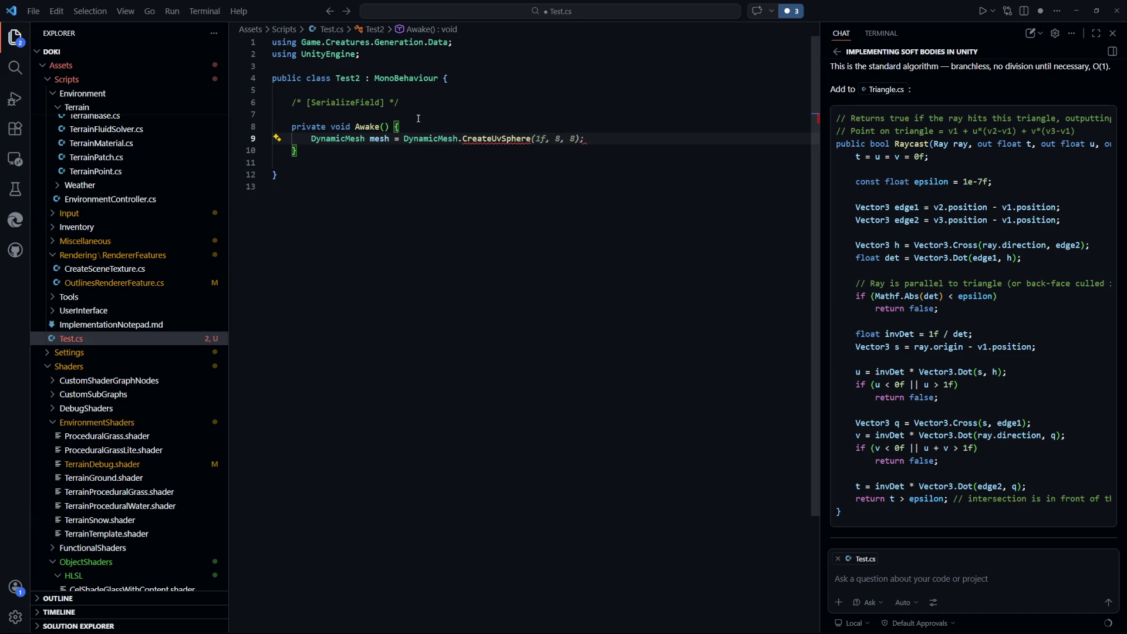
type("(")
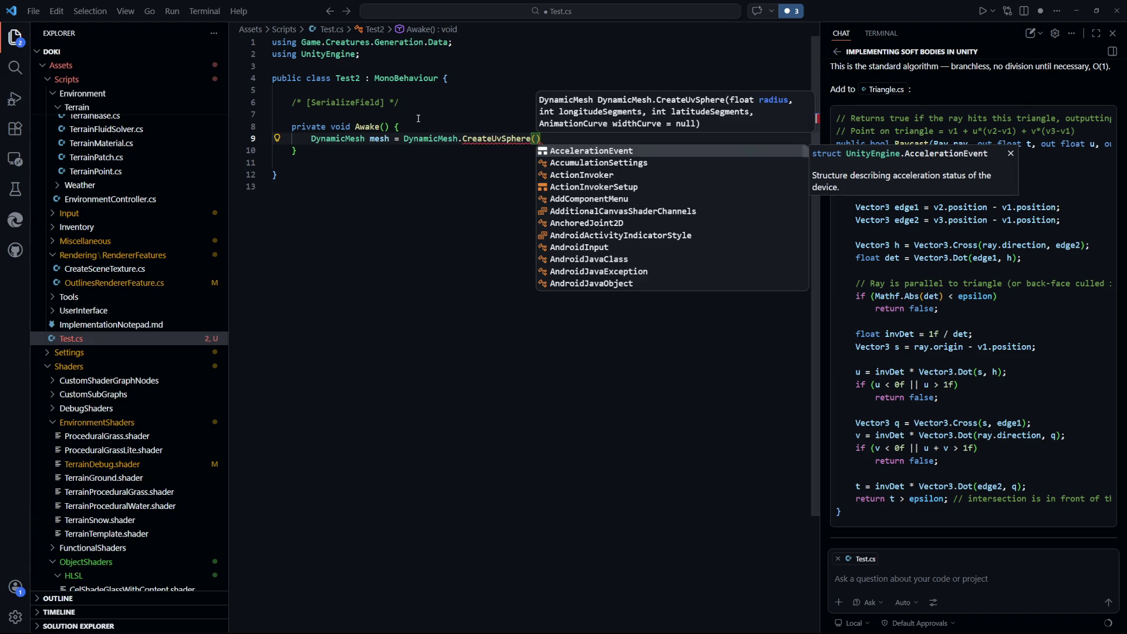
type("1,")
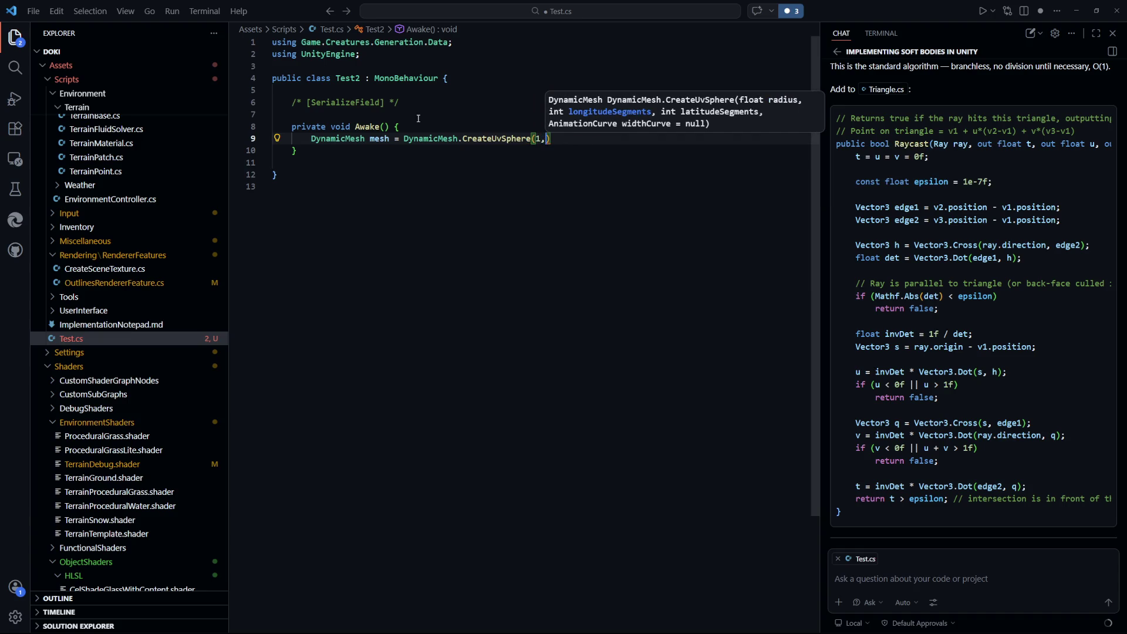
key("Escape")
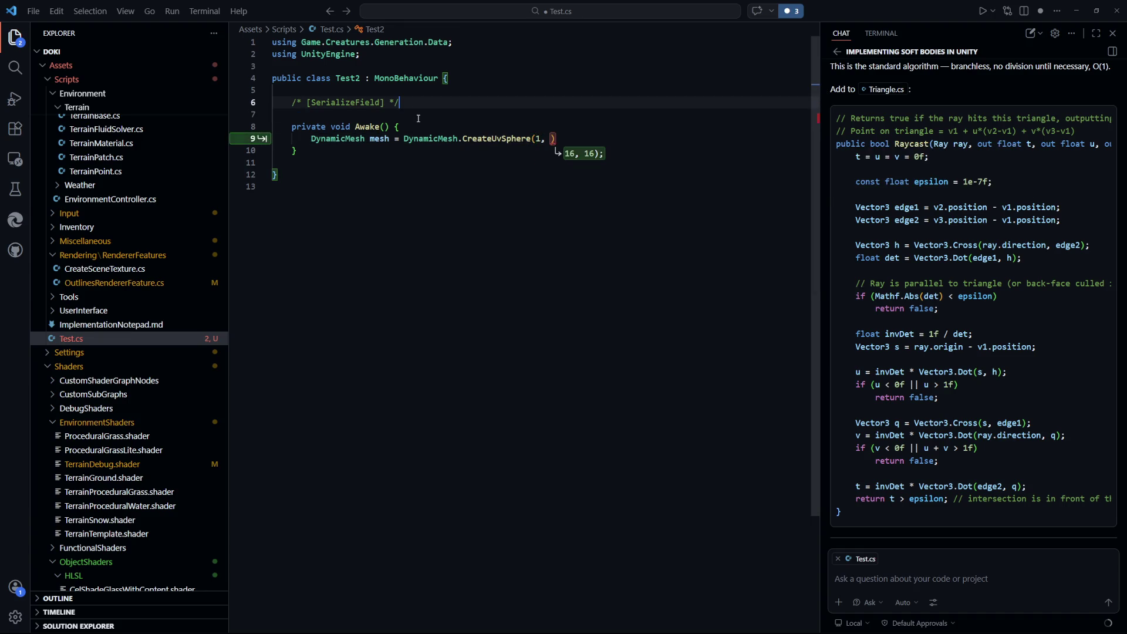
Uncomment [SerializeField] and declare 'private AnimationCurve curve;' beneath it
left_click(419, 118)
key("Return")
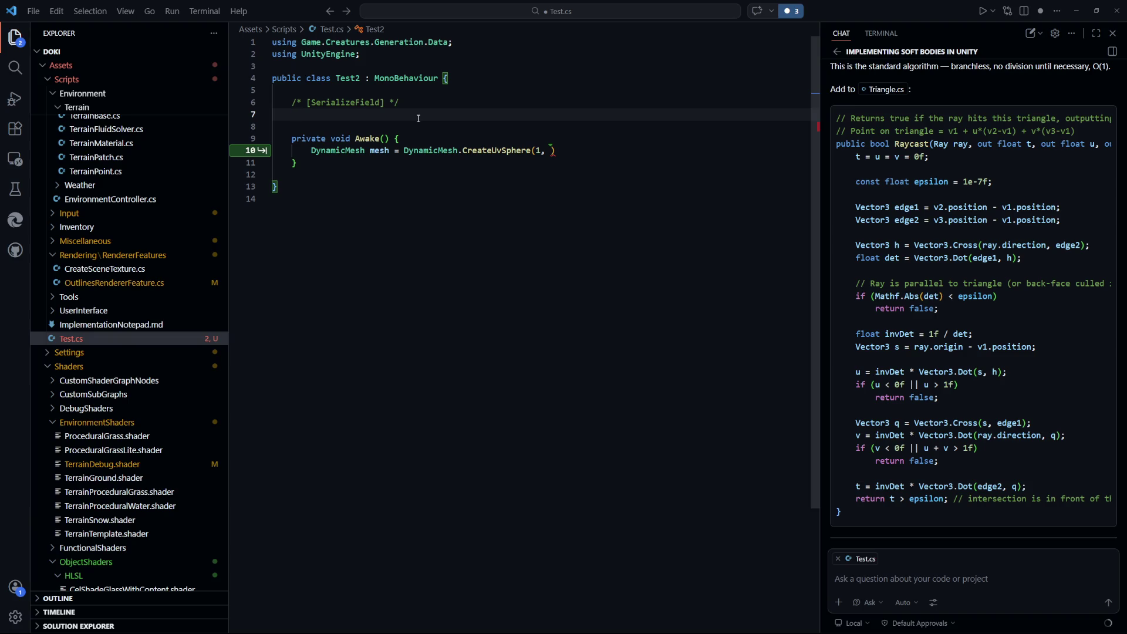
key("BackSpace")
key("shift+Home")
key("shift+alt+a")
key("End")
key("Return")
type("private Animation")
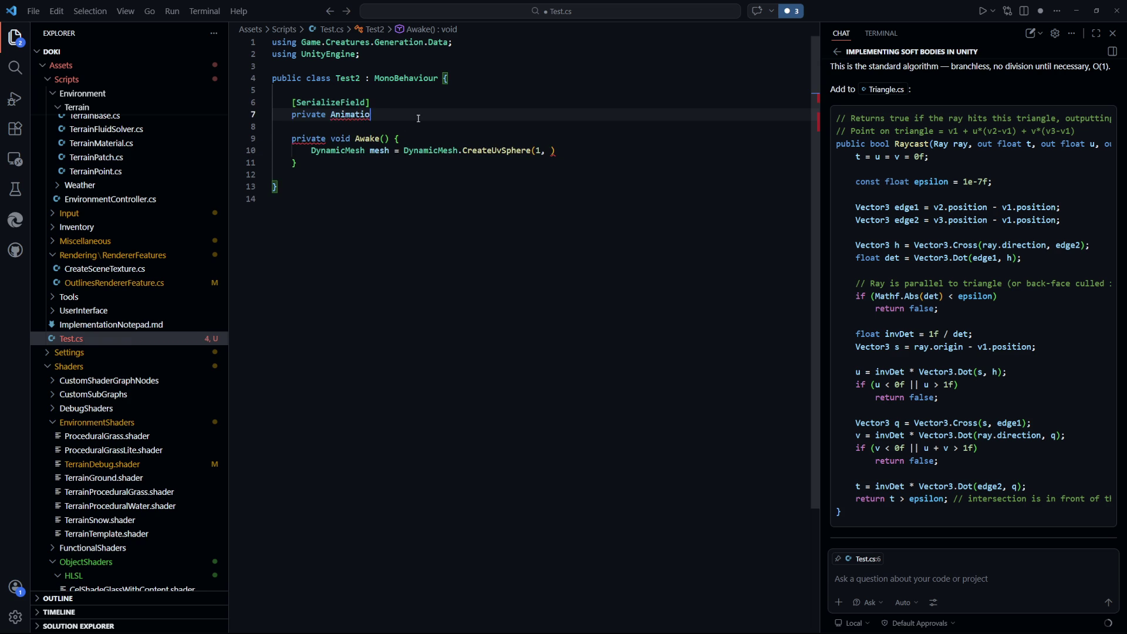
key("Escape")
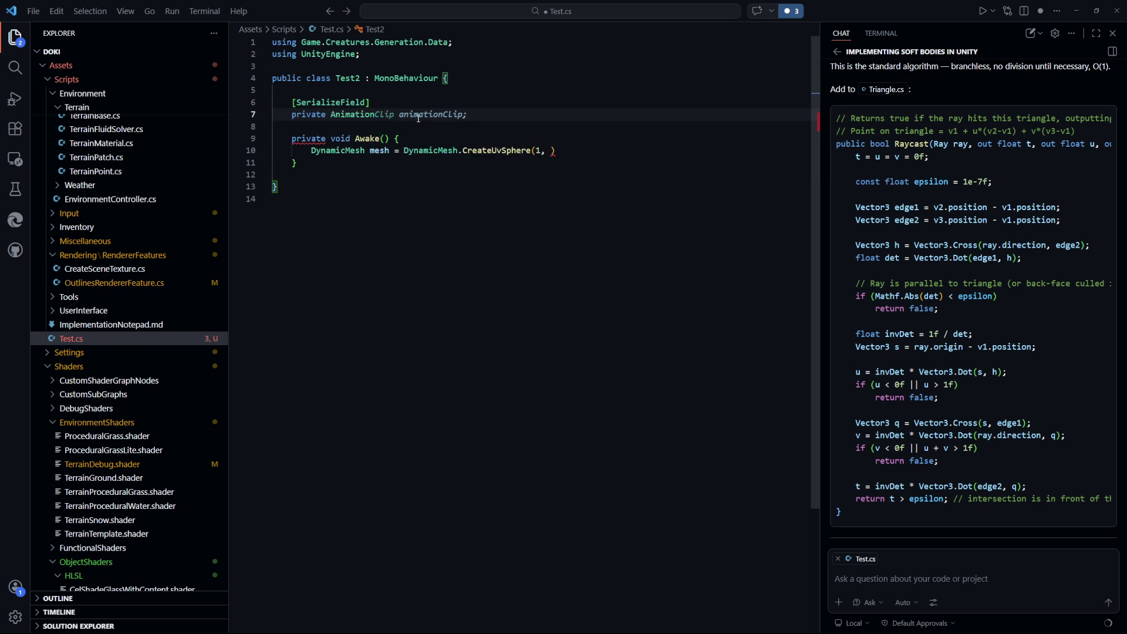
type("Curve curve;")
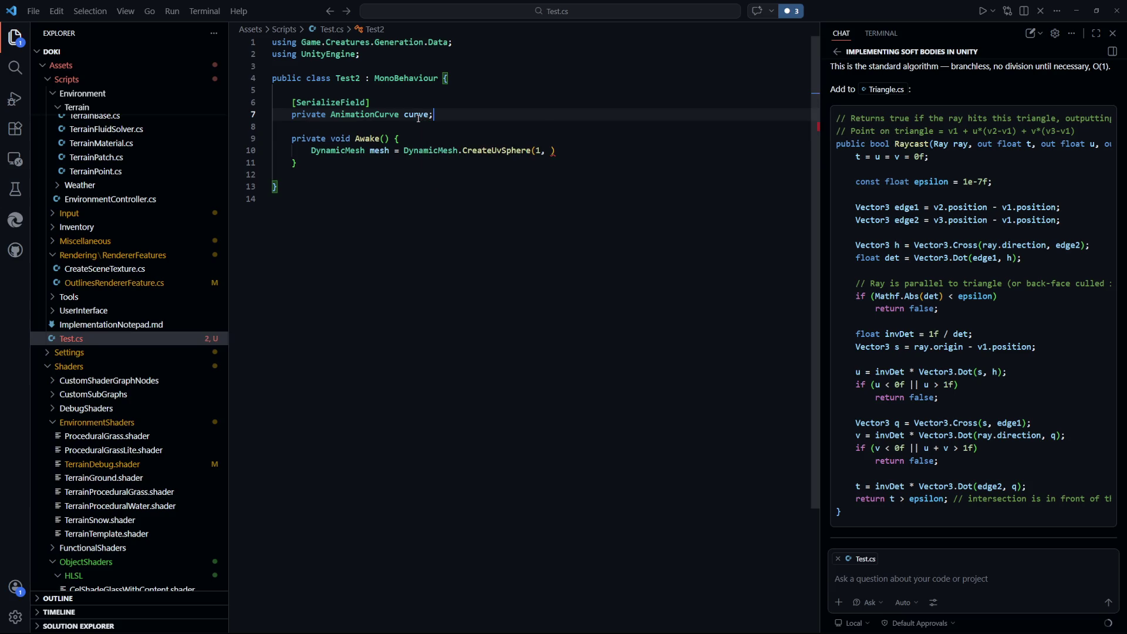
Complete the call as CreateUvSphere(1, 64, 32, curve) and begin another attribute line
left_click(545, 150)
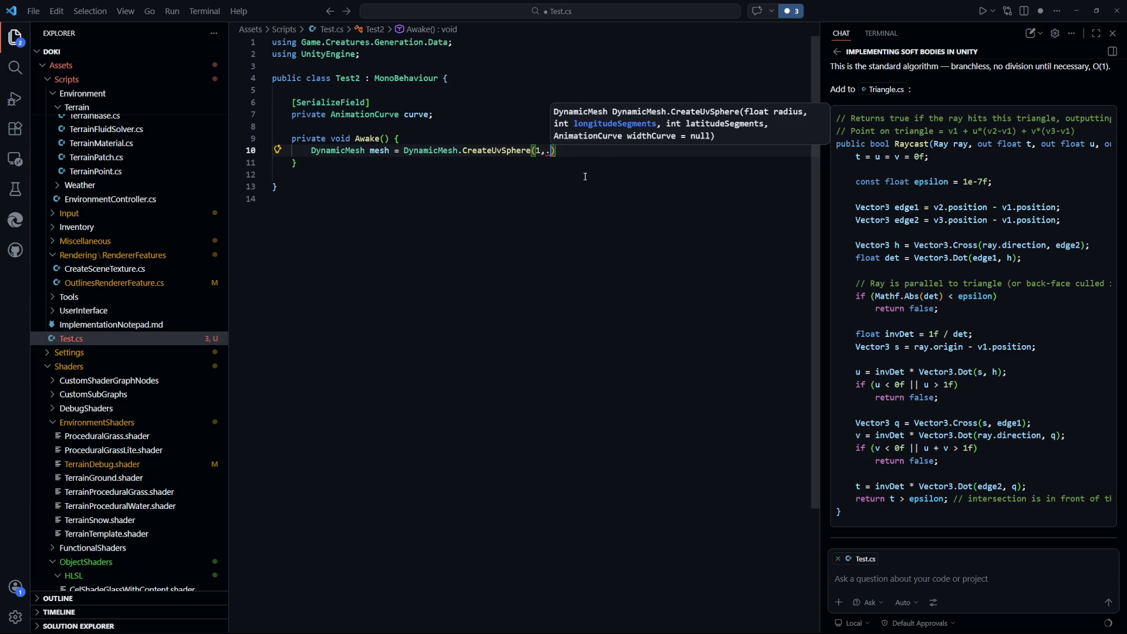
key("ctrl+space")
type("64, ")
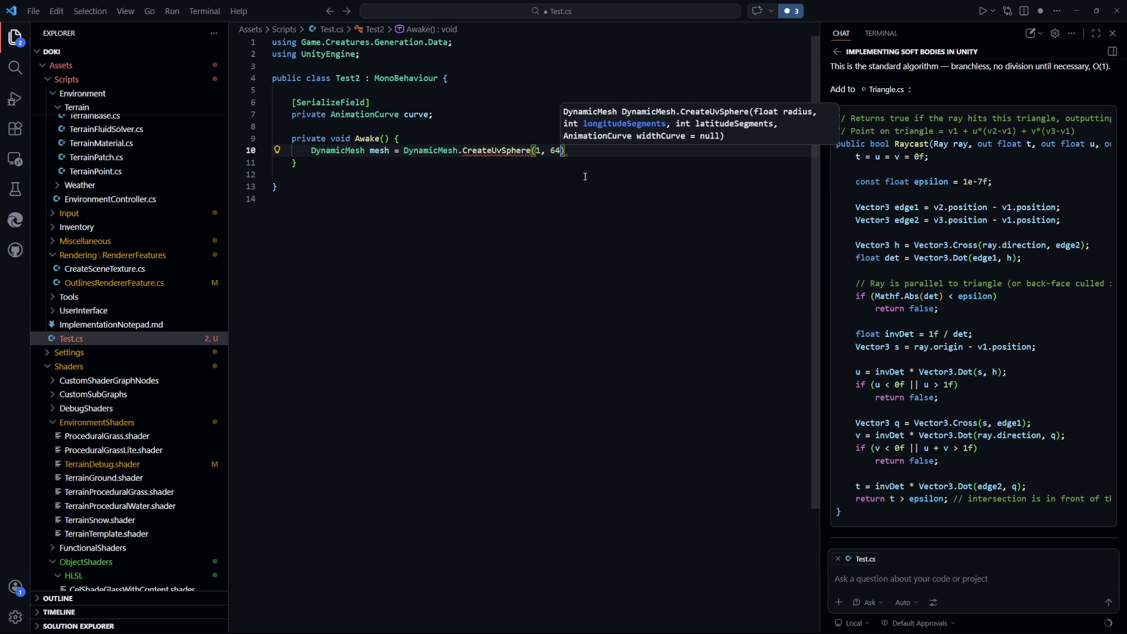
type("3232,")
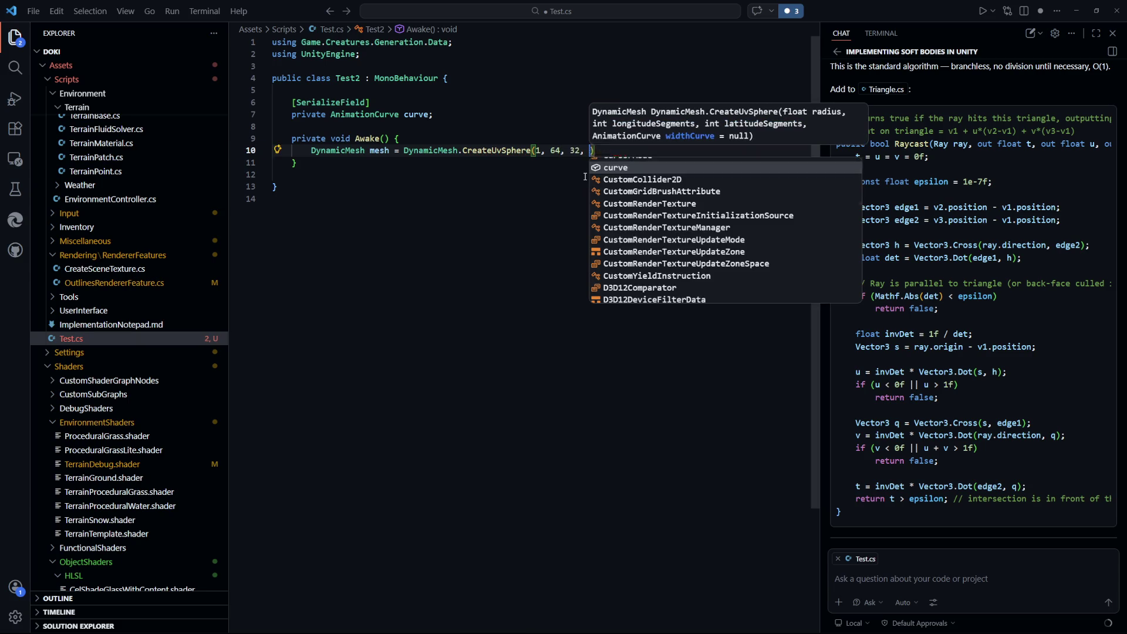
key("Tab")
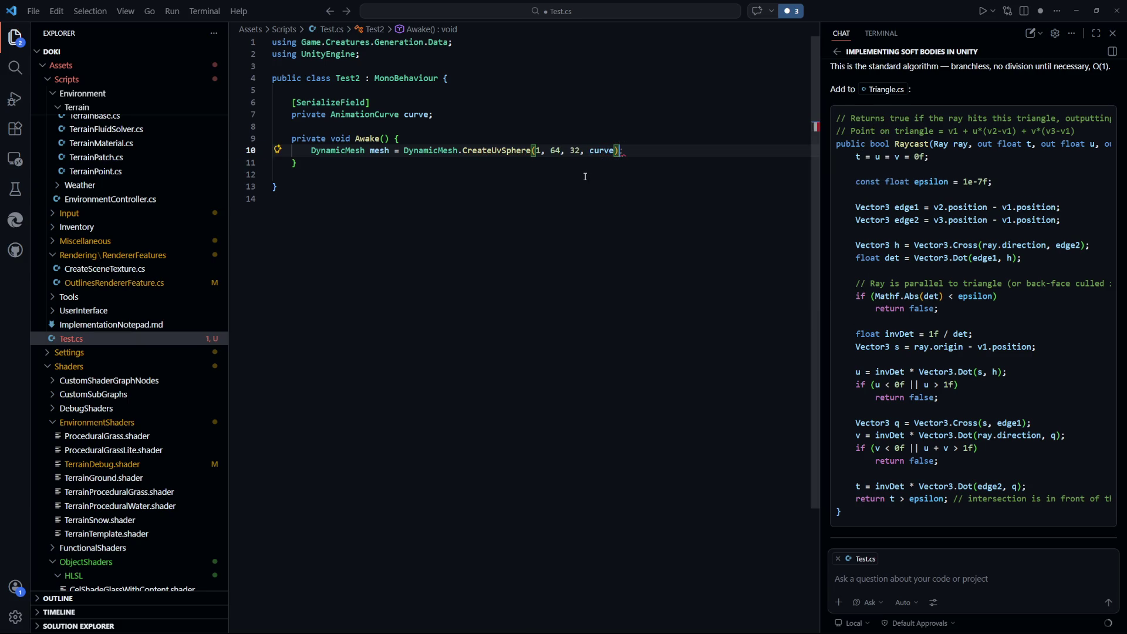
key("Up")
key("Up")
key("Up")
key("Return")
key("Return")
type("[S")
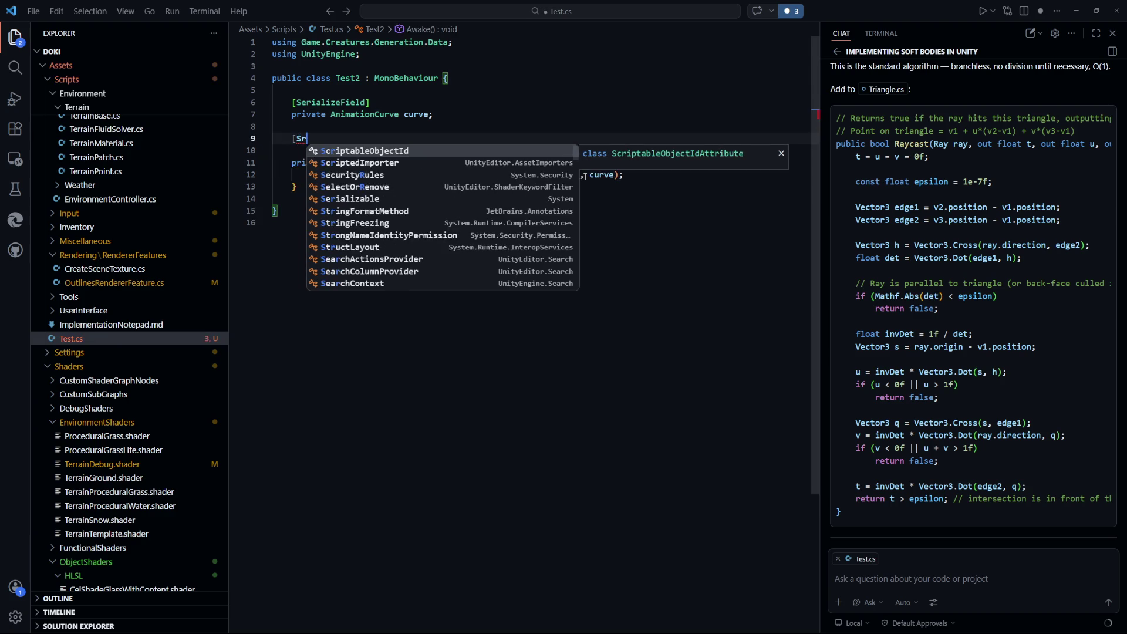
type("er")
Add [SerializeField] private float sub = 0.5f; below the curve field
key("Tab")
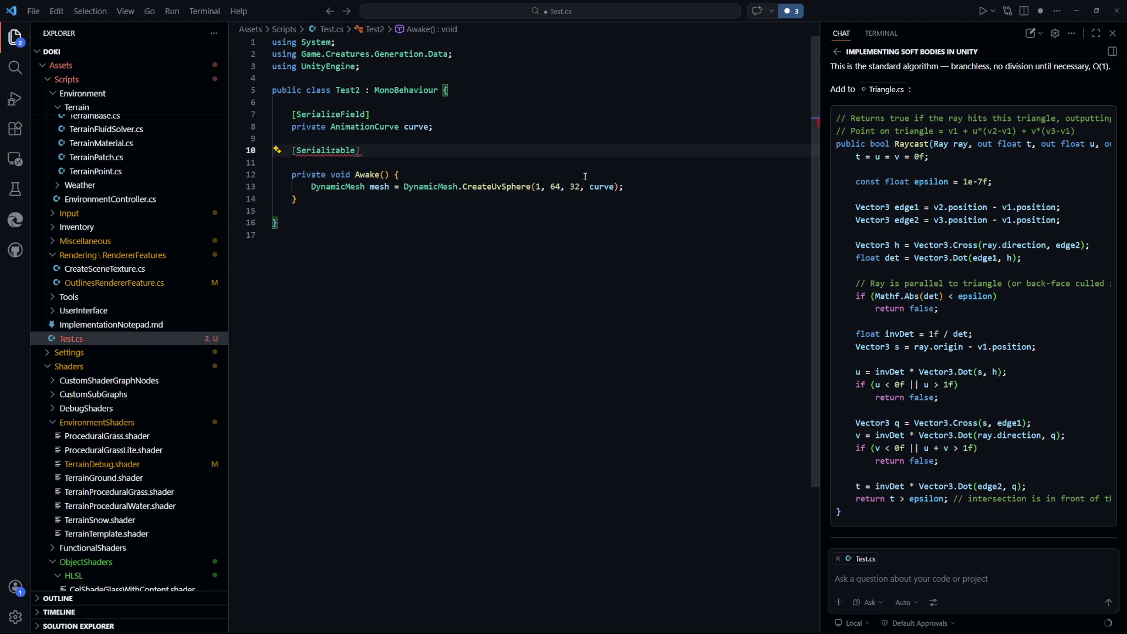
key("ctrl+z")
type("ializeField]")
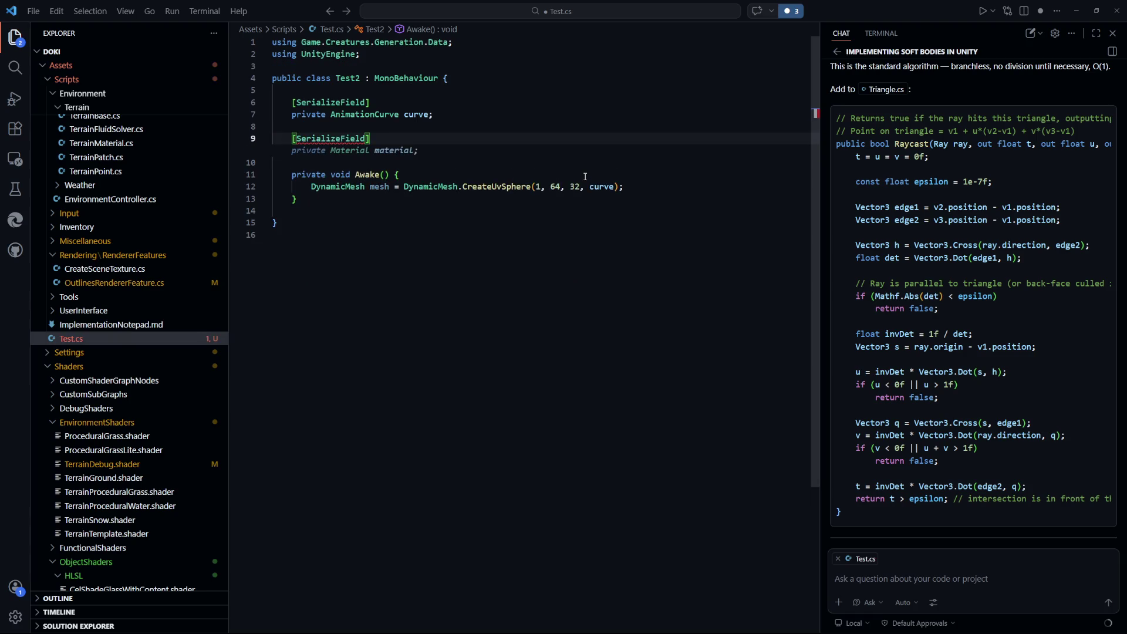
key("Return")
type("private ")
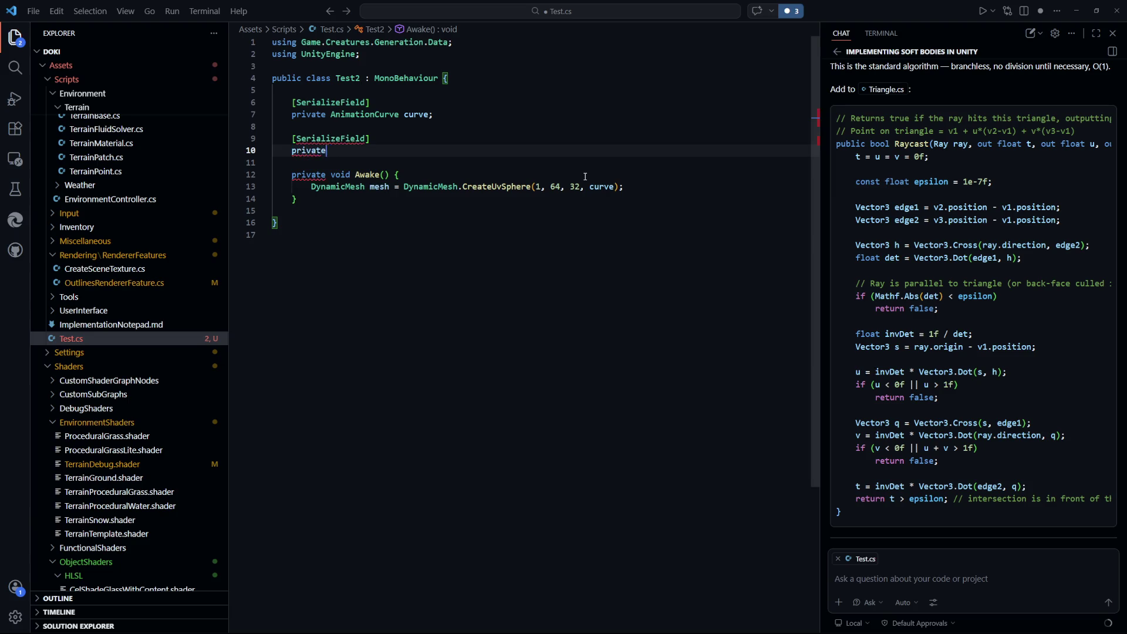
type("i")
key("BackSpace")
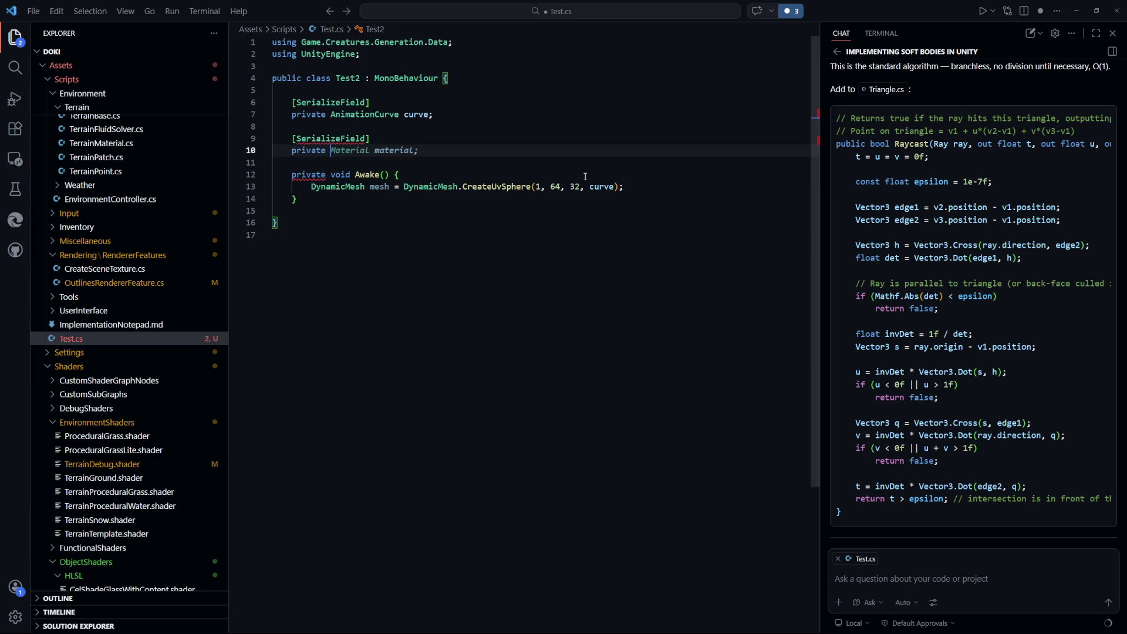
type("float ")
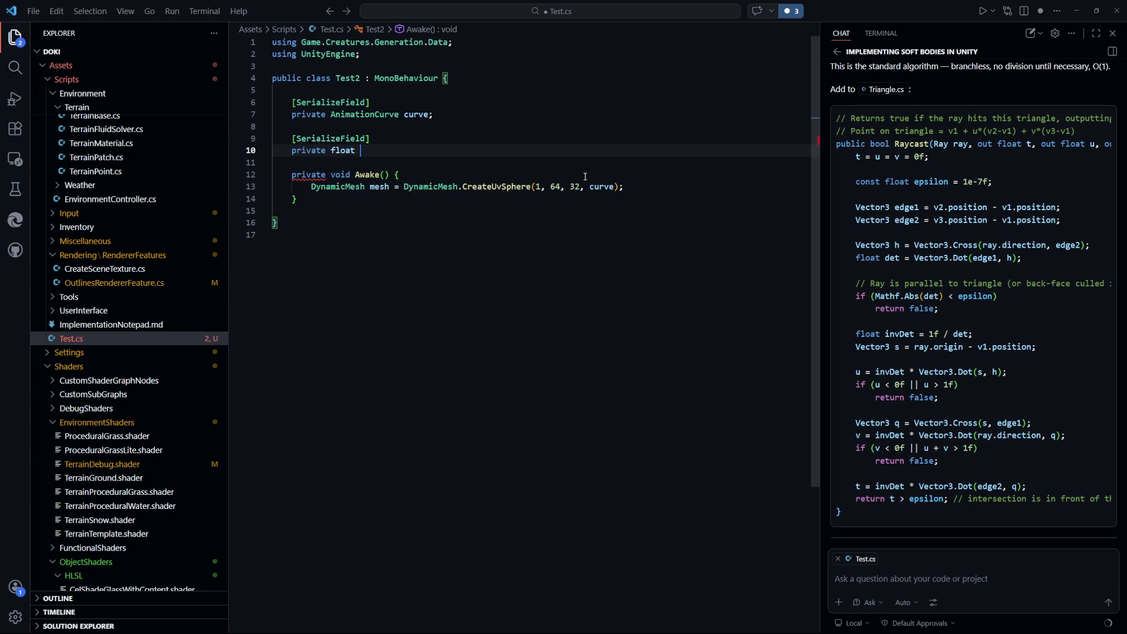
type("sub")
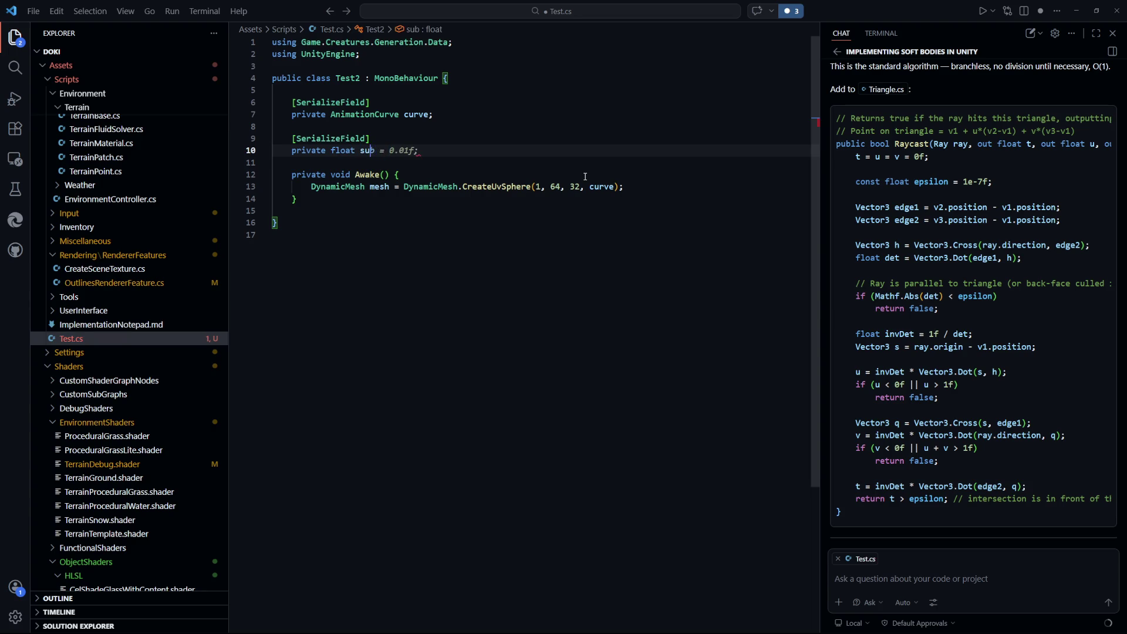
key("ctrl+space")
type("ub")
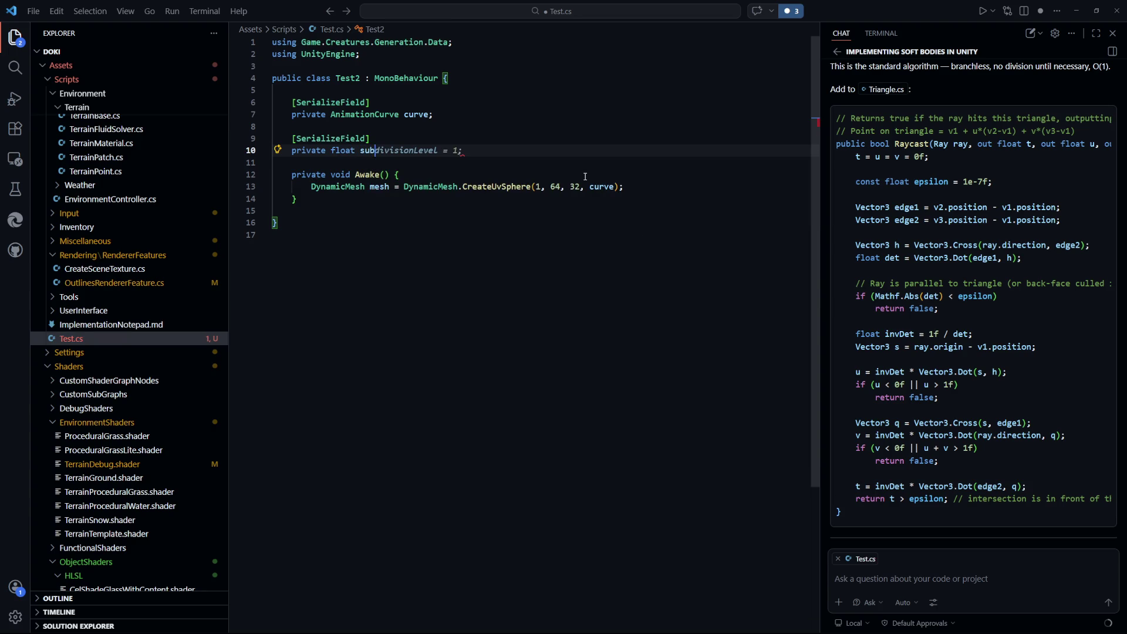
type(" = 0.")
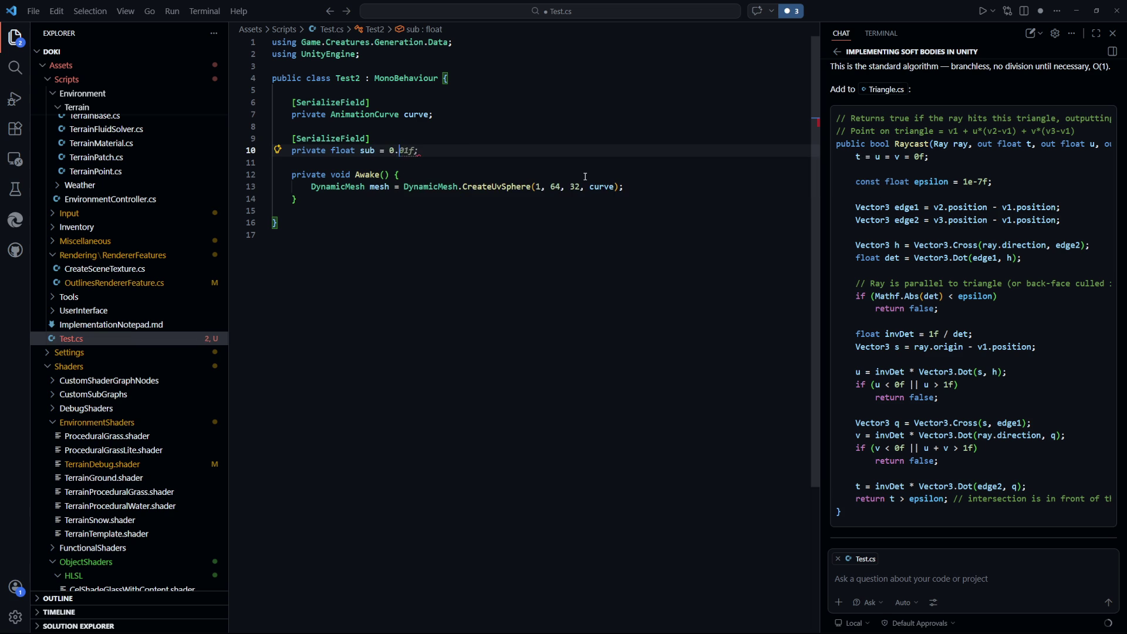
type("5f;")
Save, then start a DynamicMesh pointsMesh declaration below the sphere call
key("ctrl+s")
key("Down")
key("Down")
key("Down")
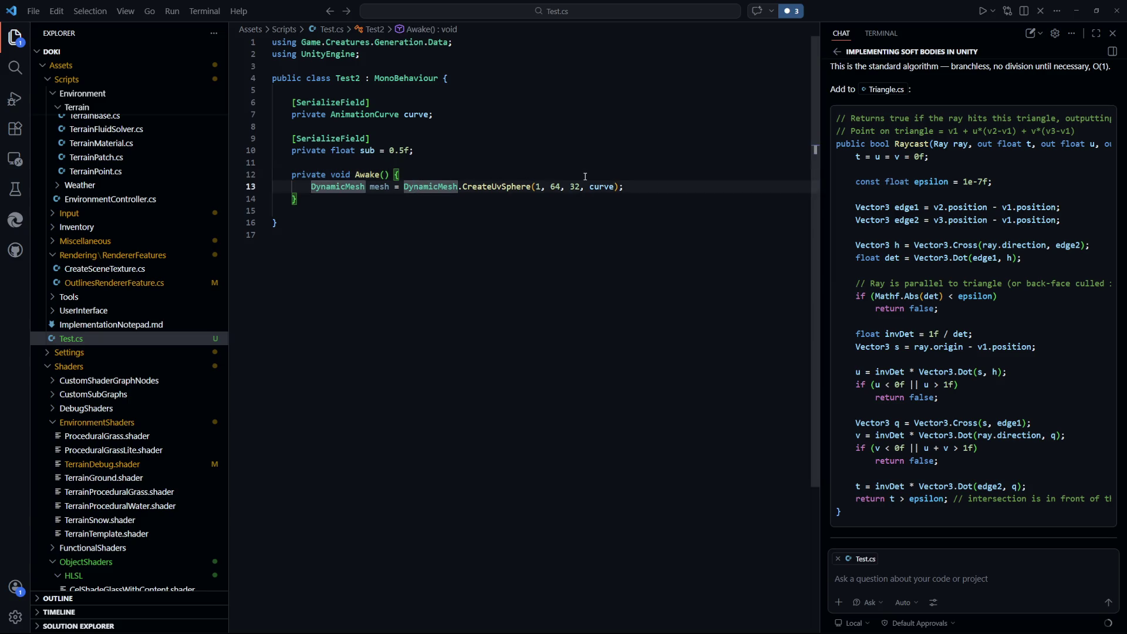
key("End")
key("Return")
type("Dyna")
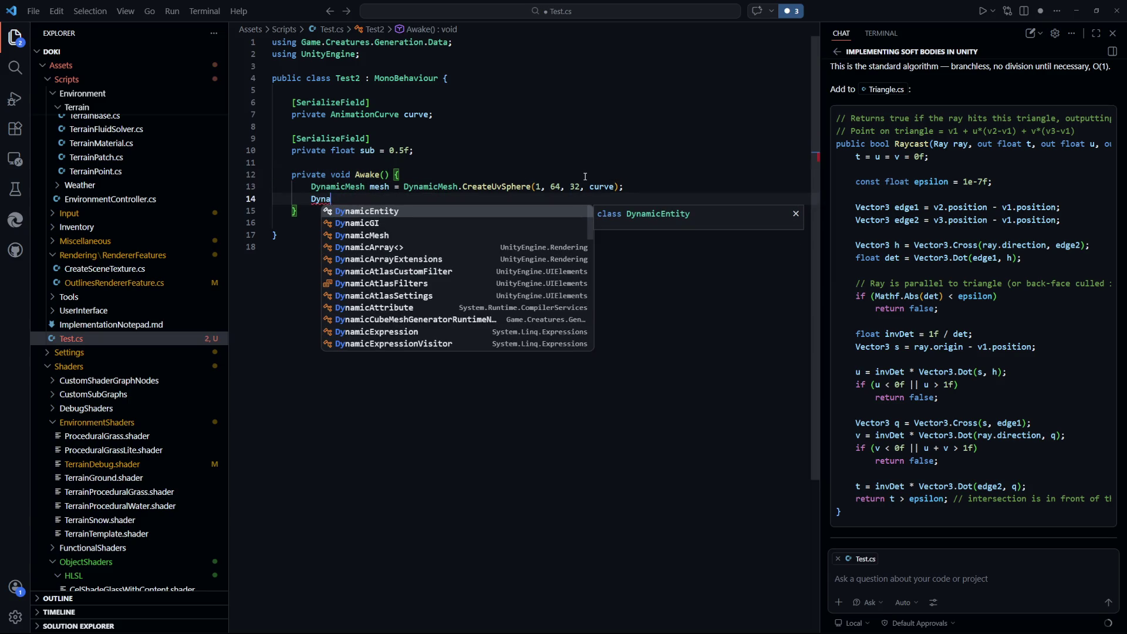
type("micMesh po")
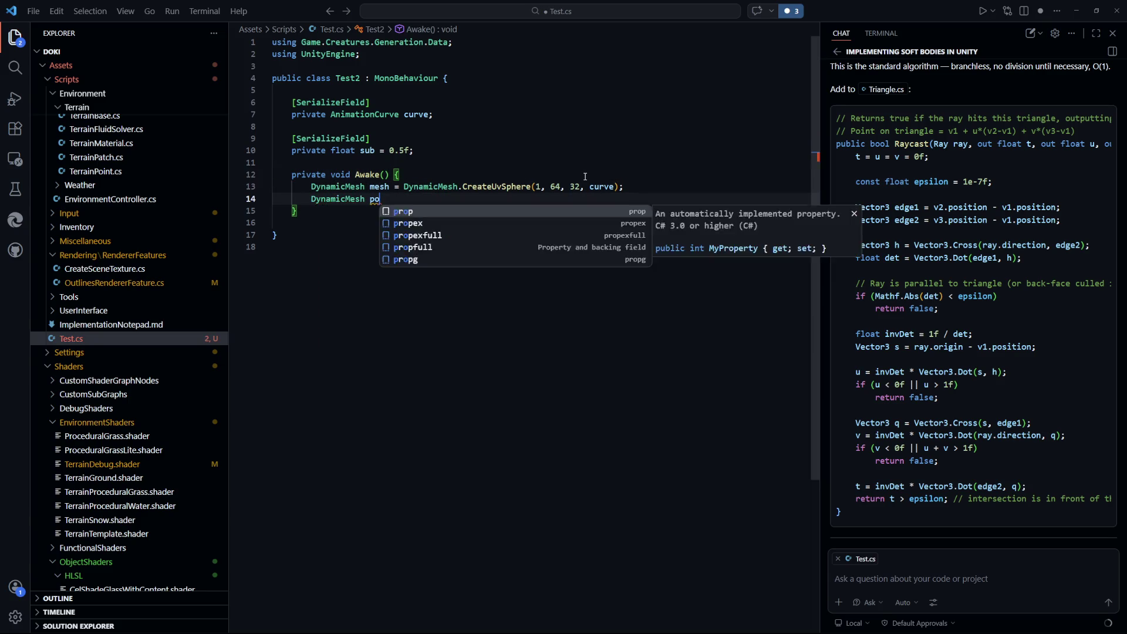
type("intsMesh = Dy")
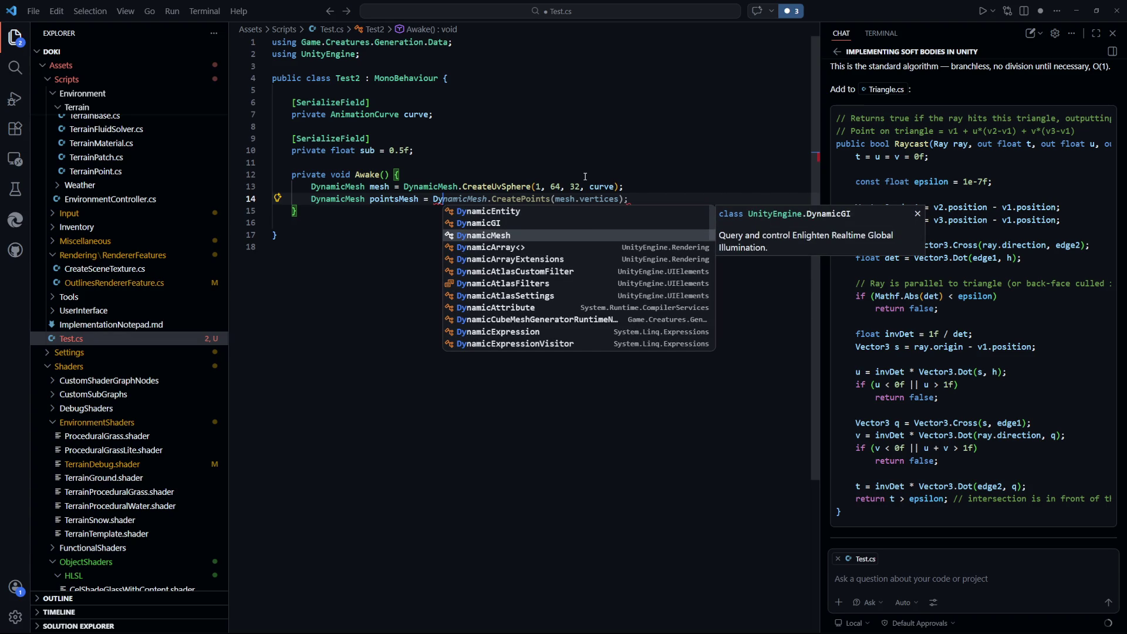
key("Tab")
Finish pointsMesh as CreateUvSphere(1, (int)(sub * 64), (int)(sub * 32), curve) and save
type(".Create")
key("Down")
key("Down")
key("Tab")
type("(1,")
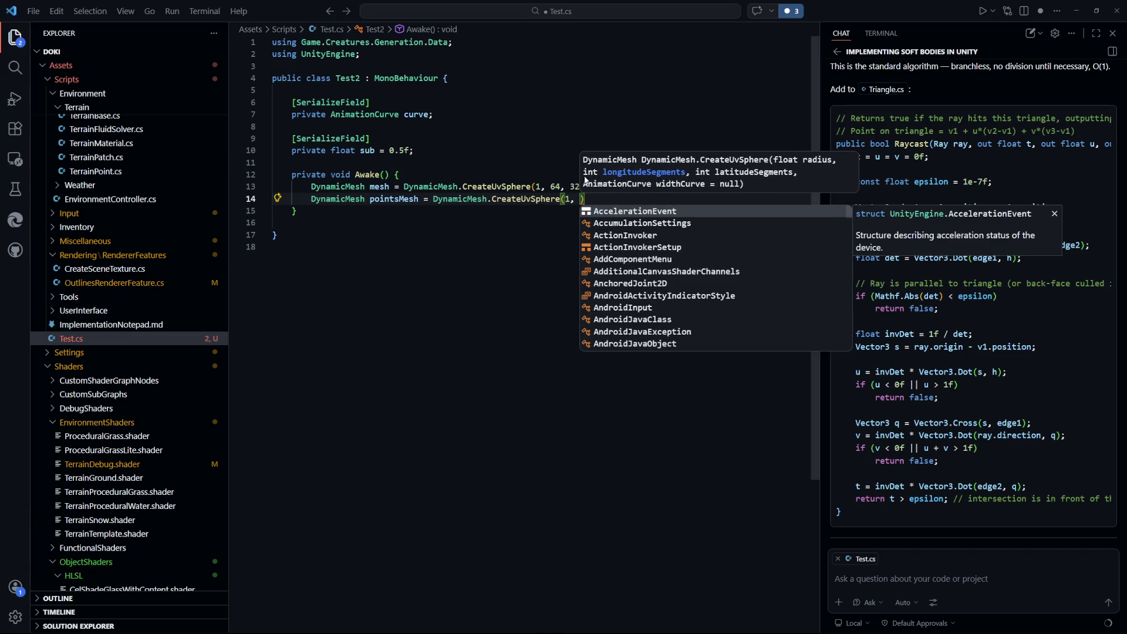
type("sub *")
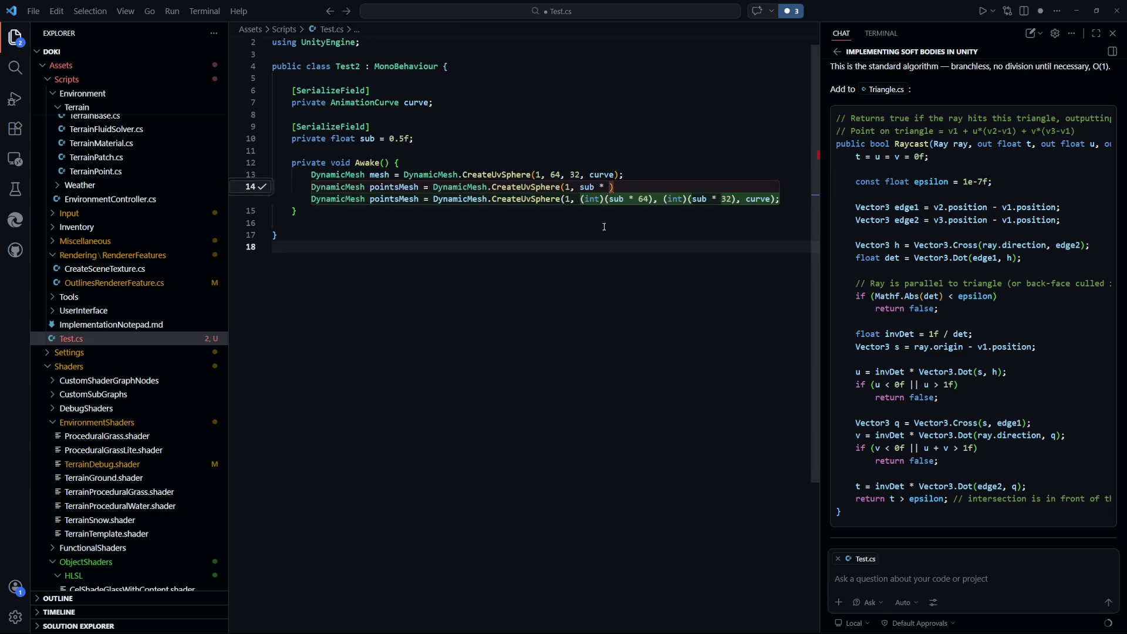
scroll(634, 349, "up", 1)
key("Tab")
key("ctrl+s")
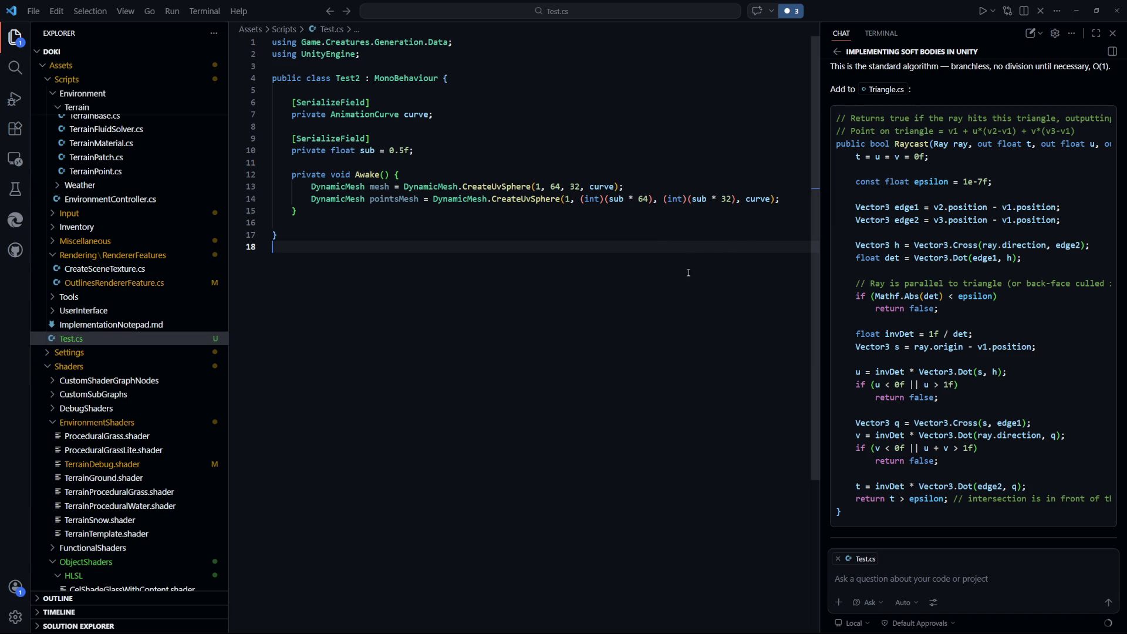
left_click(796, 205)
Add MeshFilter mf and MeshRenderer component lines to Awake
key("Return")
key("Return")
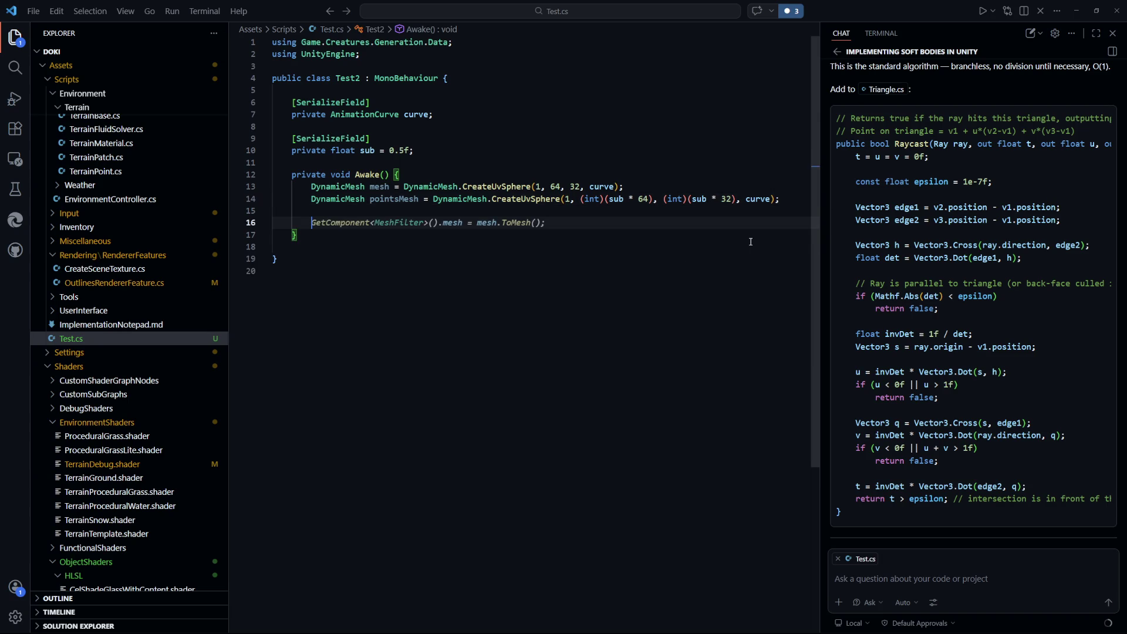
key("Escape")
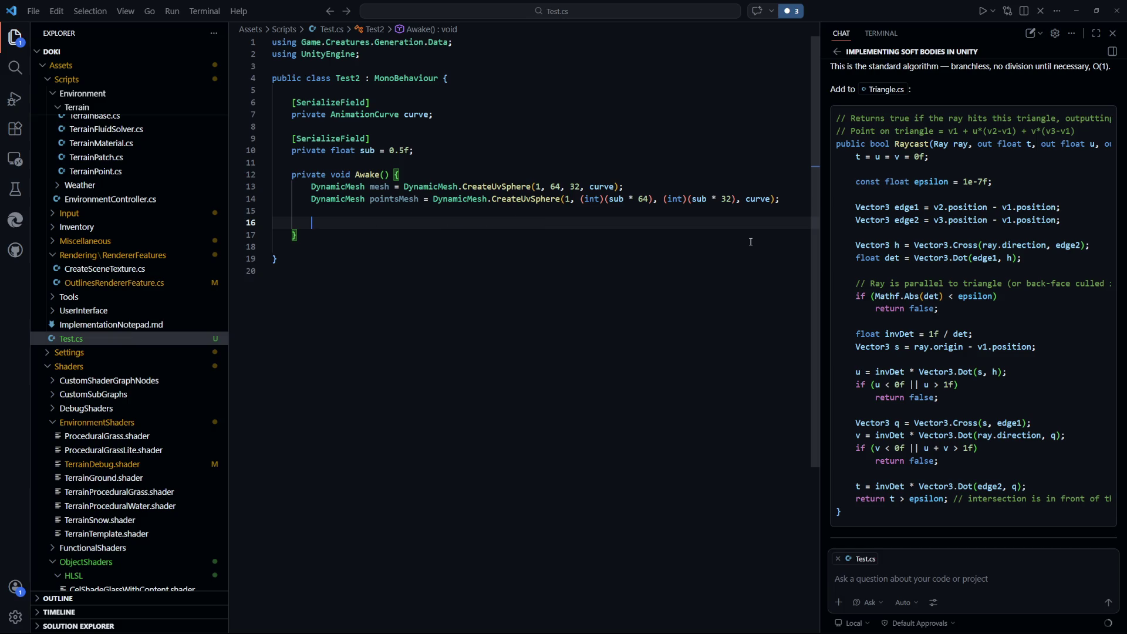
type("MeshF")
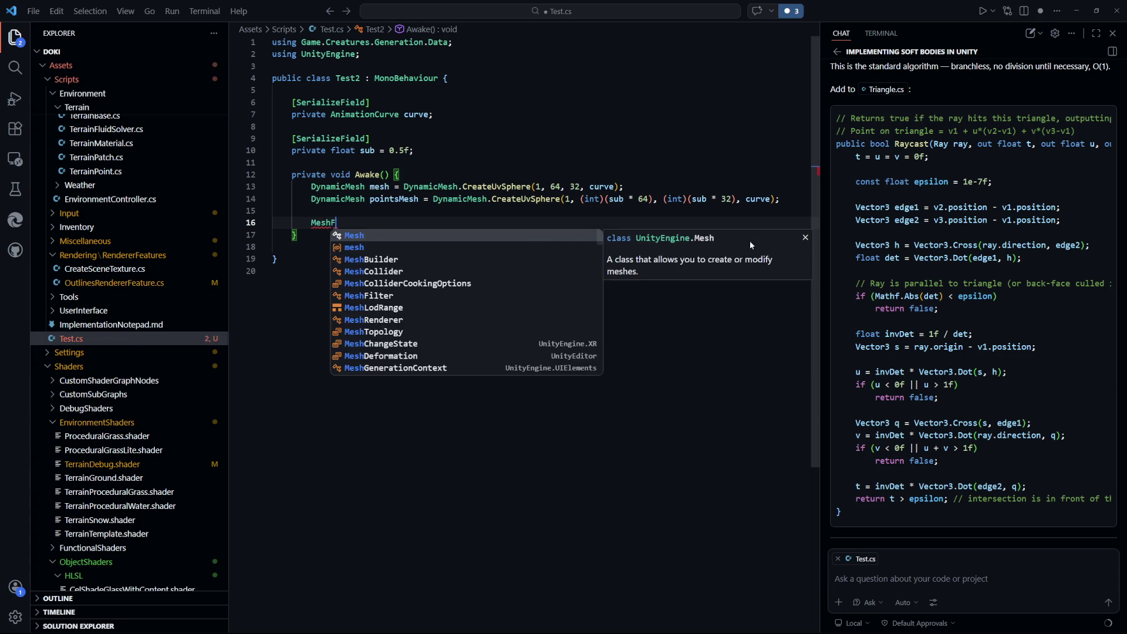
type("ilter mf")
key("Tab")
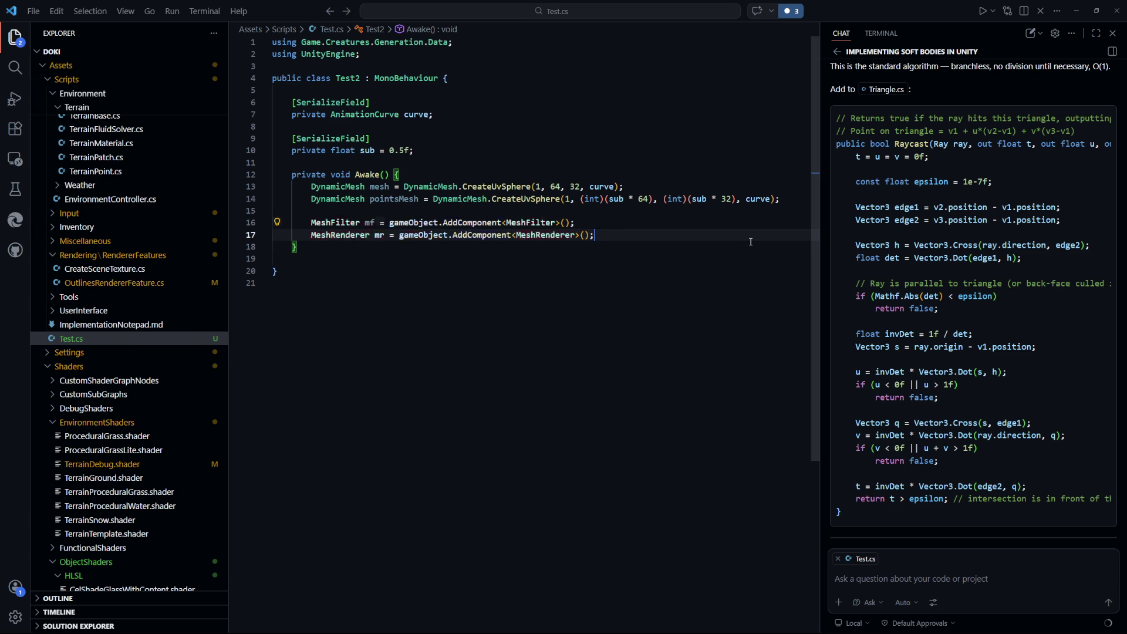
Assign mf.mesh = mesh.ToUnityMesh() and go to CreateUvSphere in DynamicMesh.cs
key("Return")
key("Return")
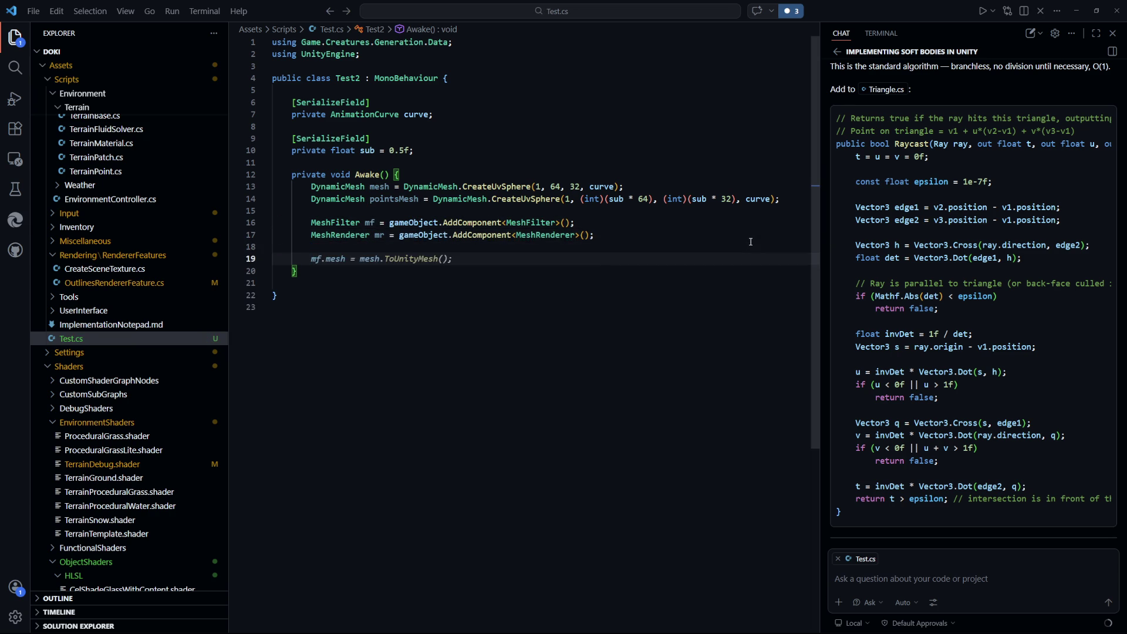
type("mf.mesh = mesh.ToUnityMesh();")
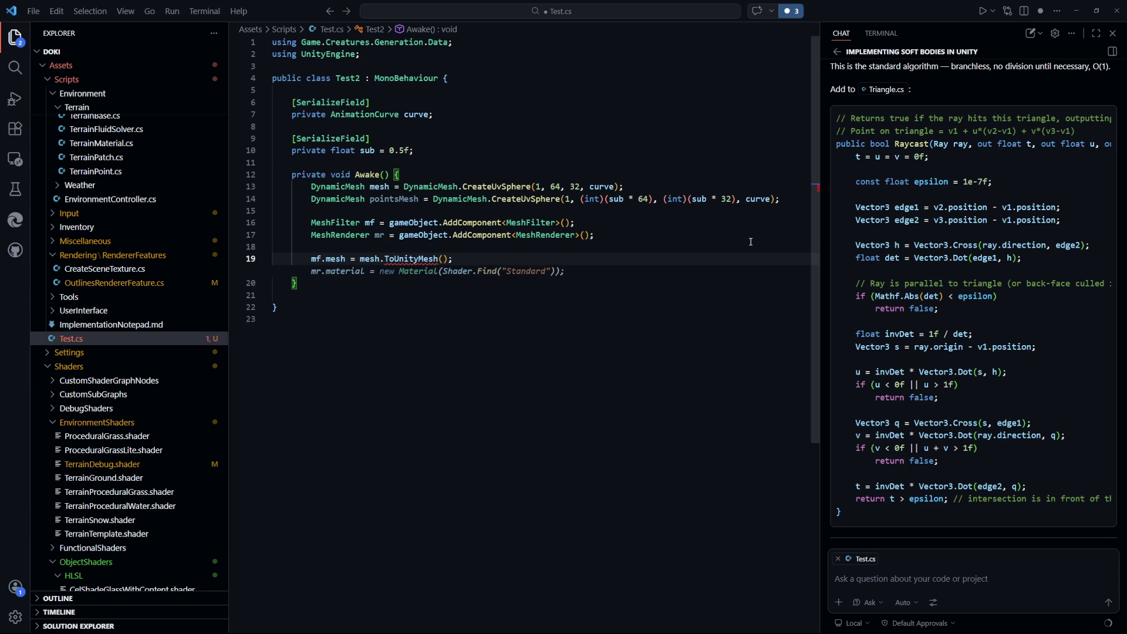
key("BackSpace")
key("BackSpace")
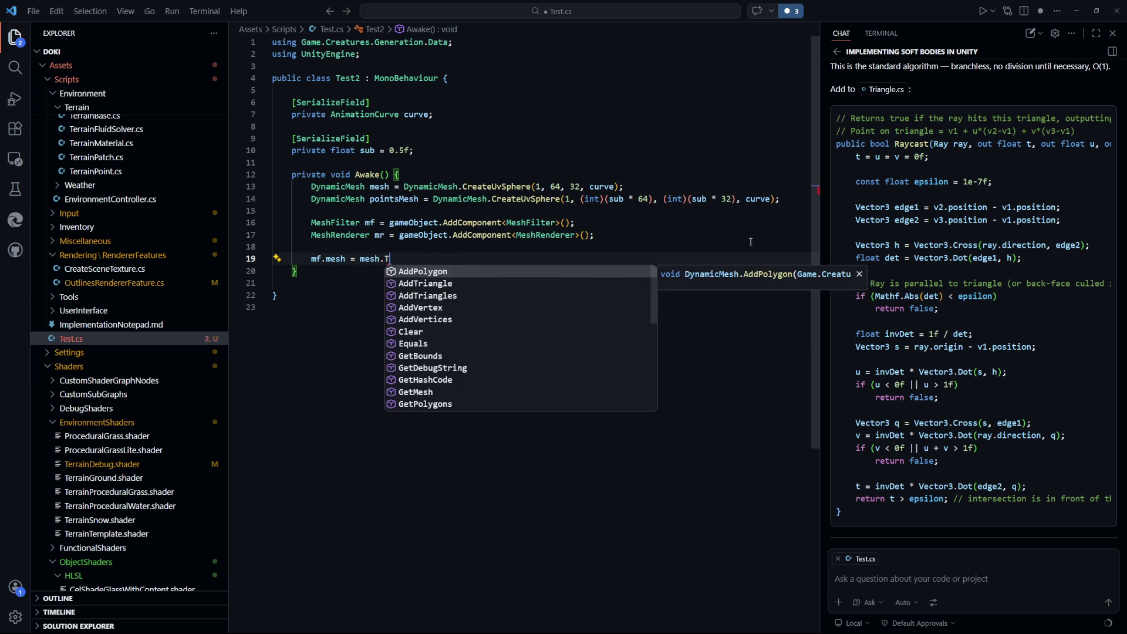
type("To")
key("BackSpace")
key("BackSpace")
type("c")
key("BackSpace")
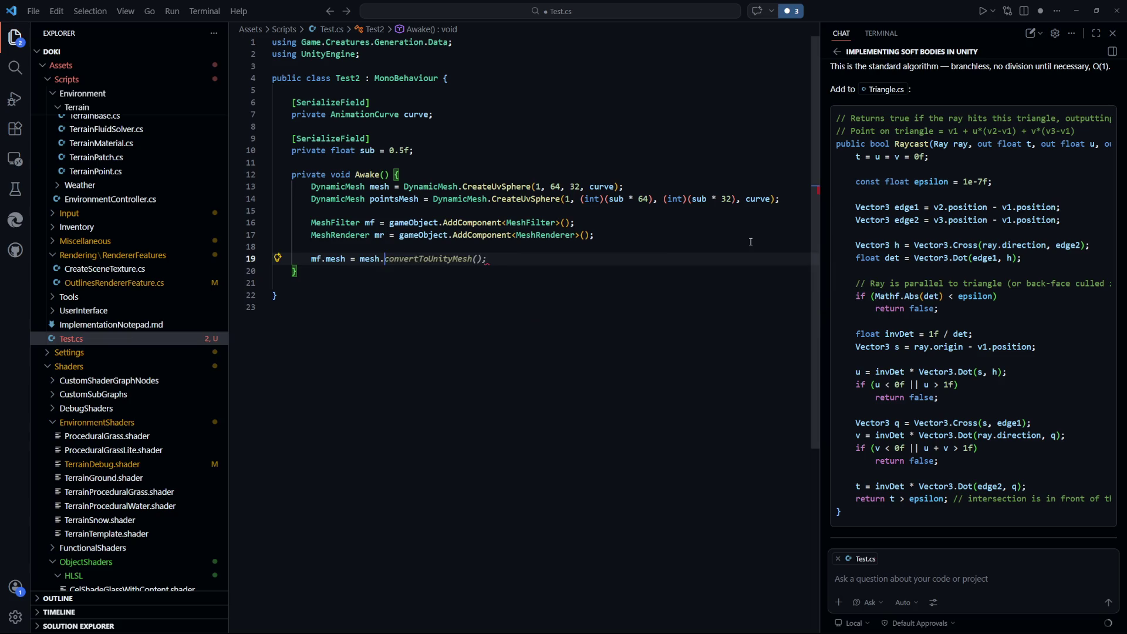
key("Tab")
key("alt+Left")
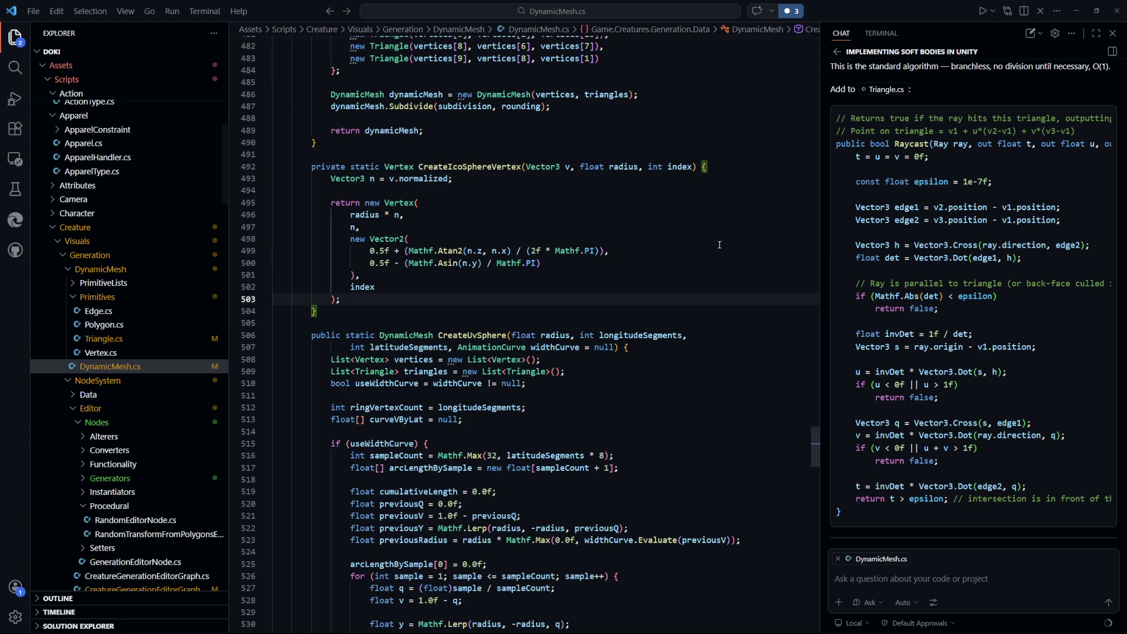
Scroll DynamicMesh.cs up to its GetMesh method, then return to Test.cs
scroll(684, 419, "down", 5)
scroll(684, 419, "up", 10)
scroll(684, 420, "up", 15)
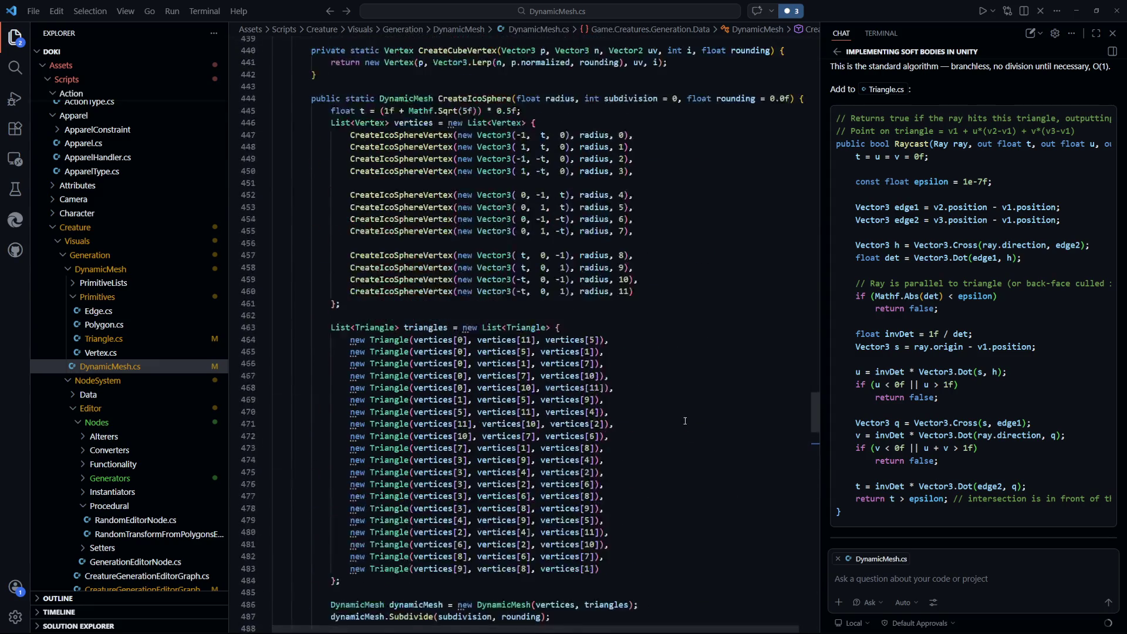
scroll(687, 419, "up", 1)
scroll(687, 420, "up", 15)
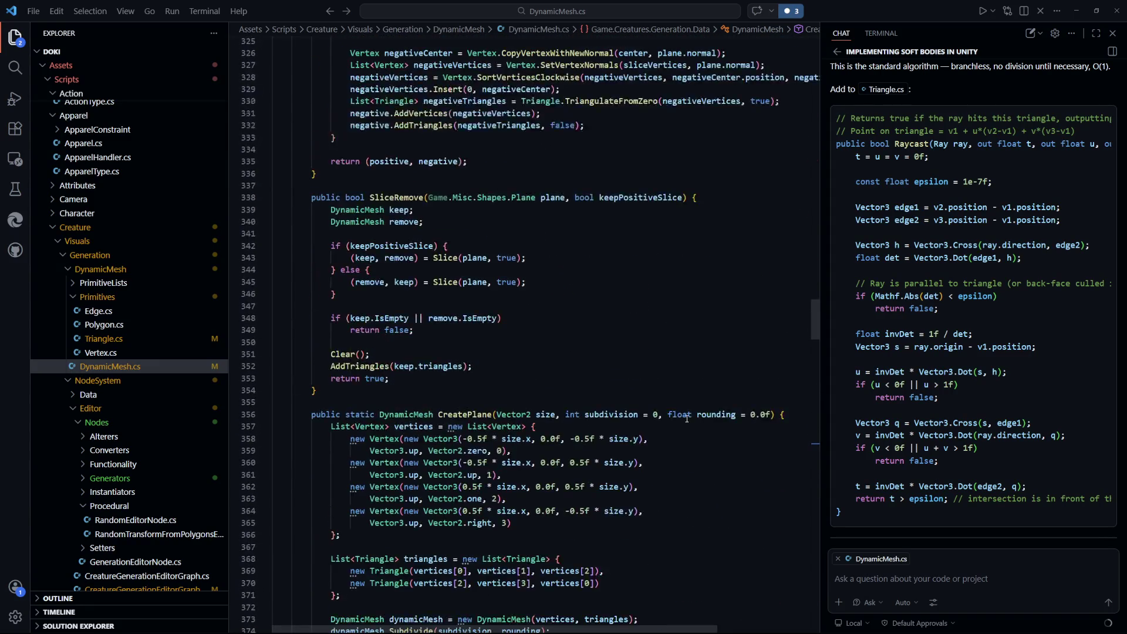
scroll(687, 419, "up", 3)
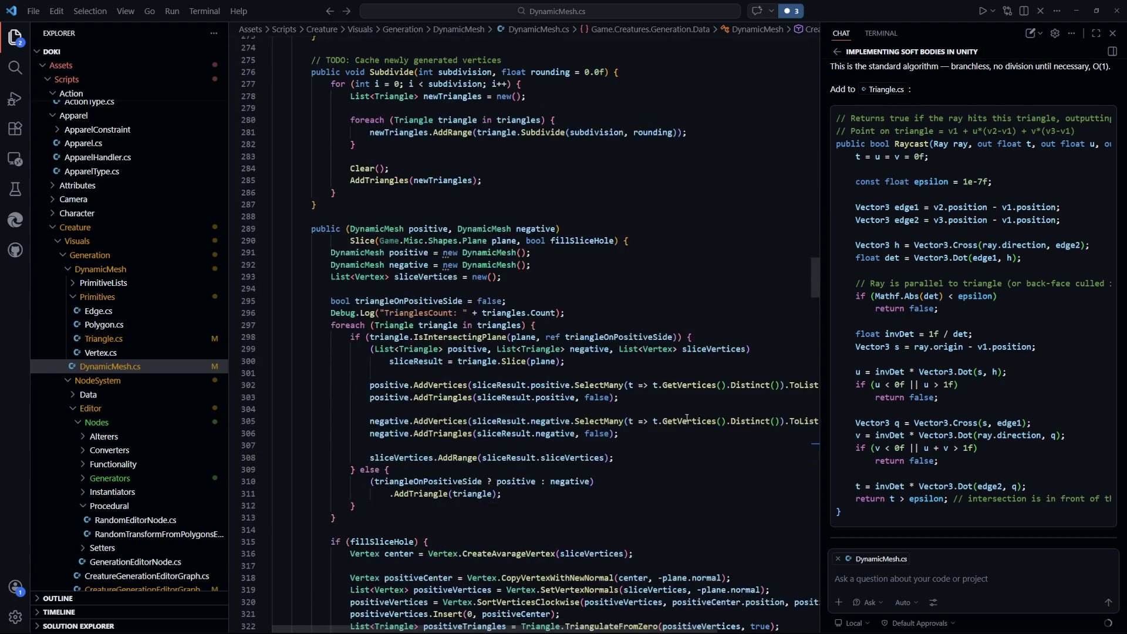
scroll(687, 418, "up", 3)
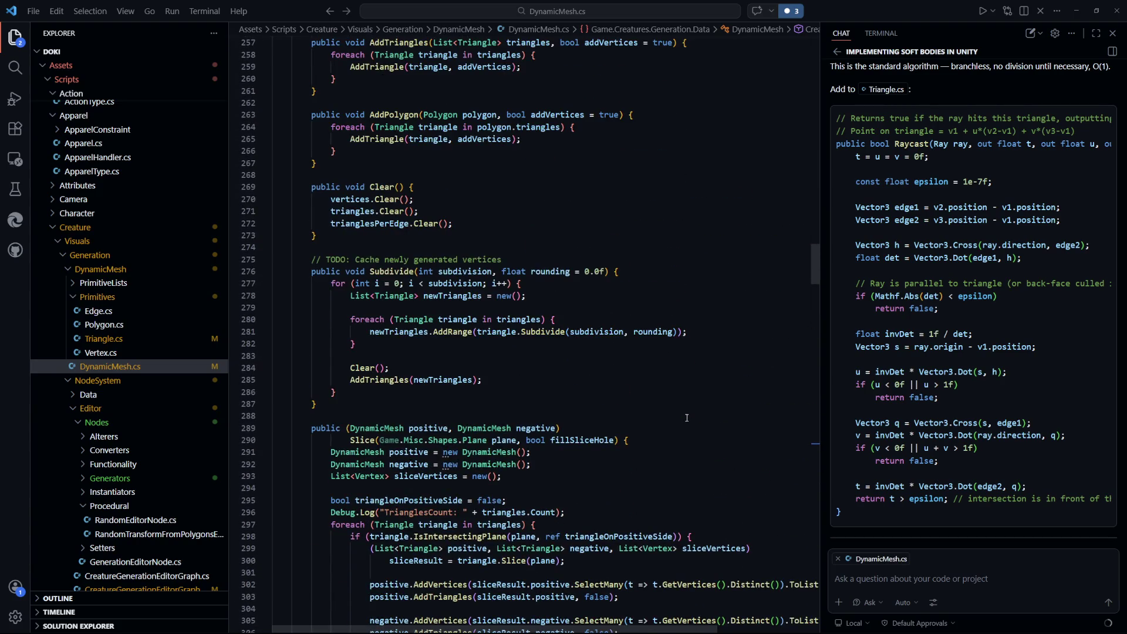
scroll(687, 418, "up", 6)
scroll(687, 418, "up", 15)
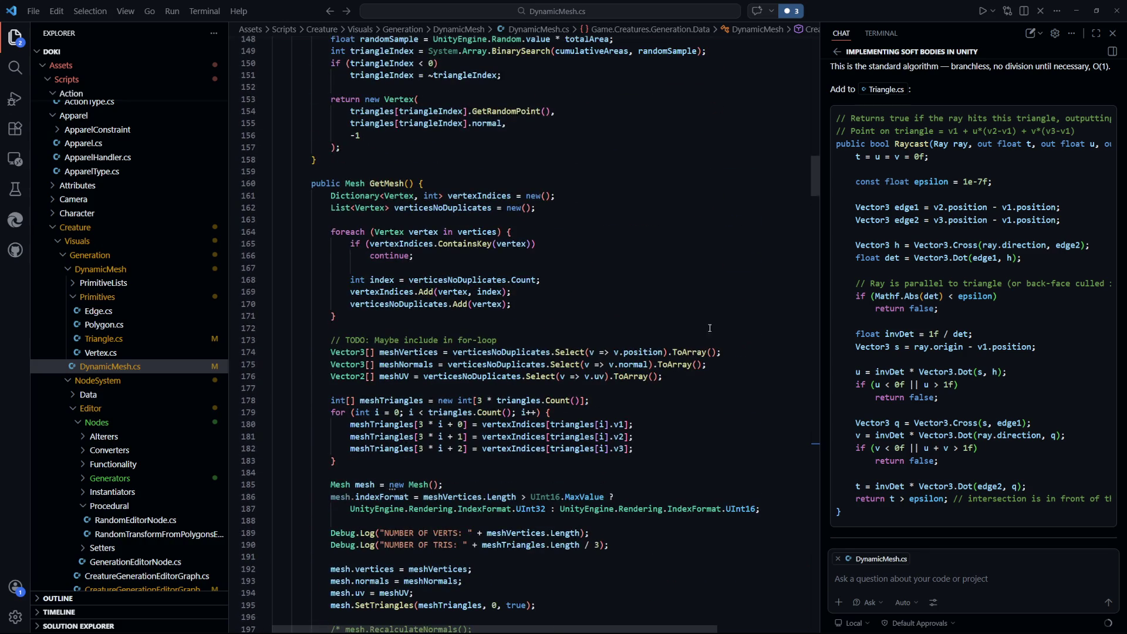
key("ctrl+Tab")
Switch the mesh filter to mesh.GetMesh() and accept the Copilot Standard material line
left_click_drag(453, 259, 384, 259)
type("Get")
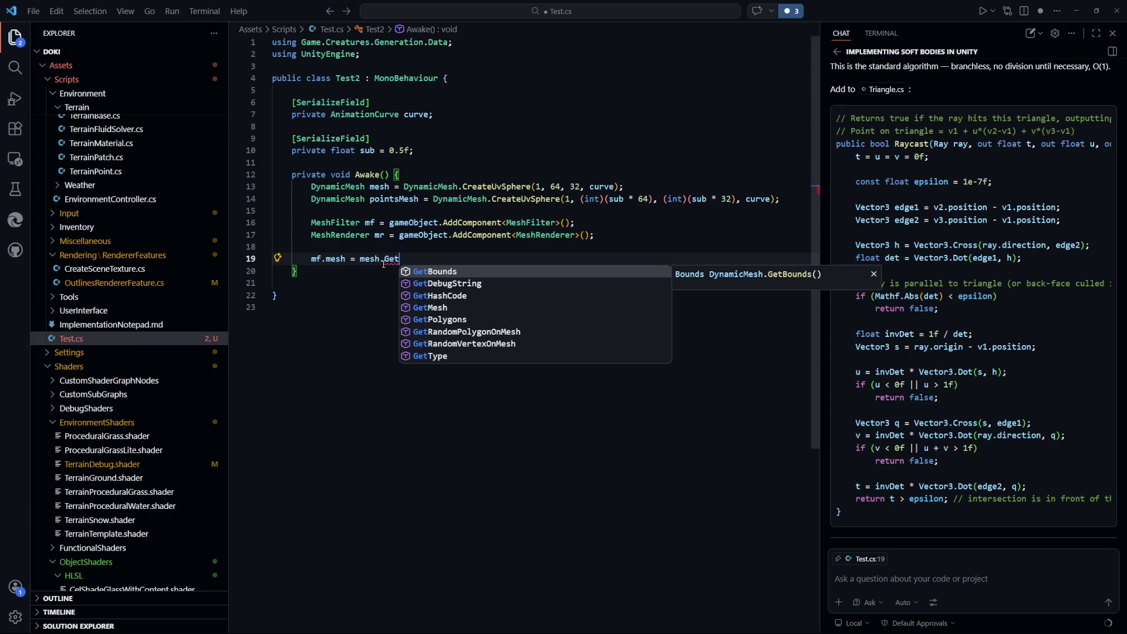
type("Mesh();")
key("ctrl+s")
key("Tab")
key("Return")
key("Return")
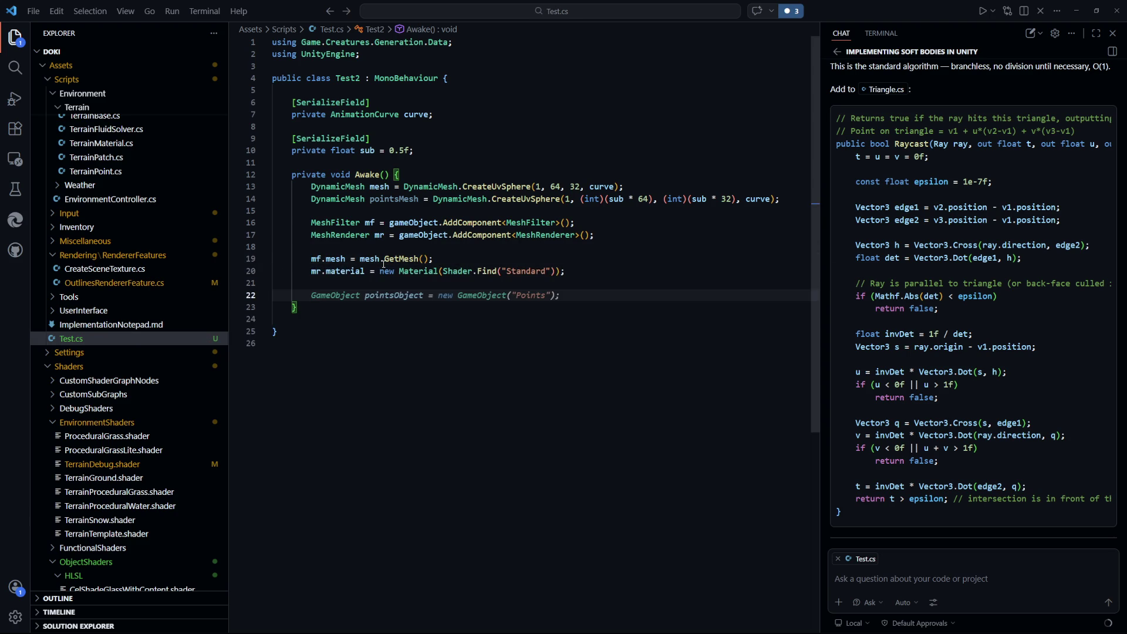
key("Escape")
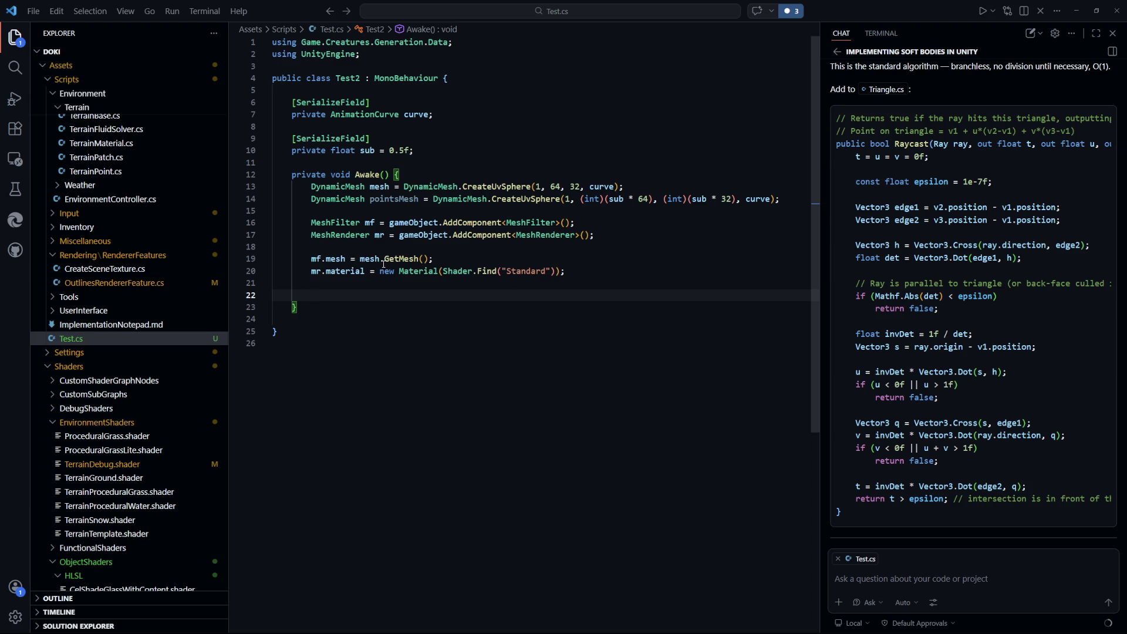
key("BackSpace")
key("BackSpace")
key("BackSpace")
Add a private List<Vertex> vertices = new List<Vertex>(); field below the sub field
left_click(477, 329)
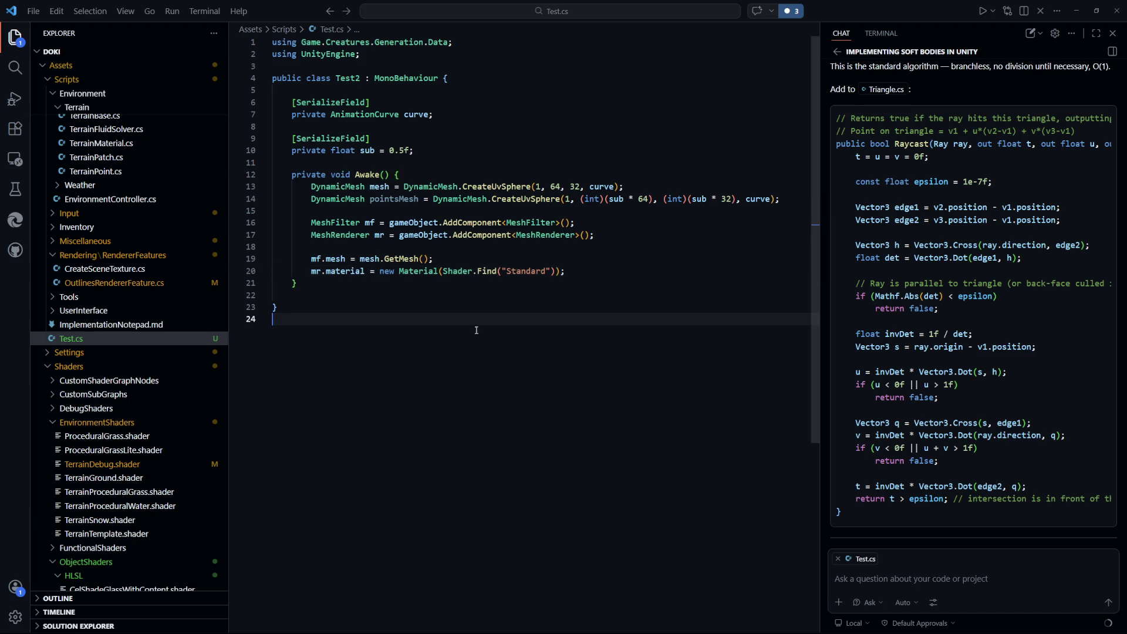
left_click(460, 149)
key("Return")
key("Return")
type("p")
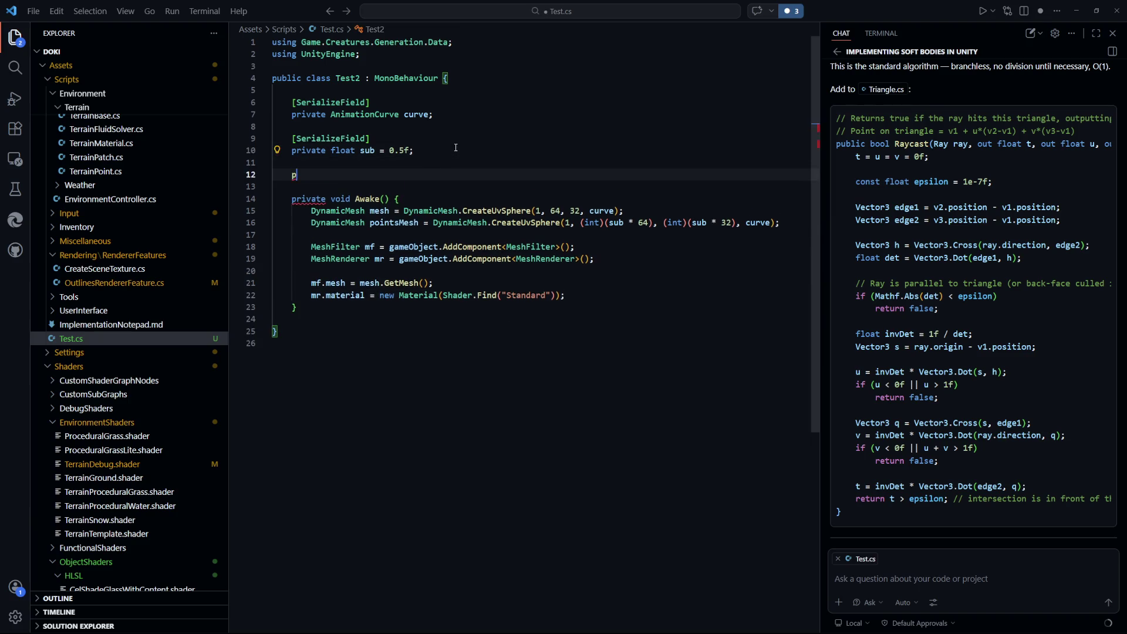
type("rivate List<Vertex> vertices = new List<Vertex>();")
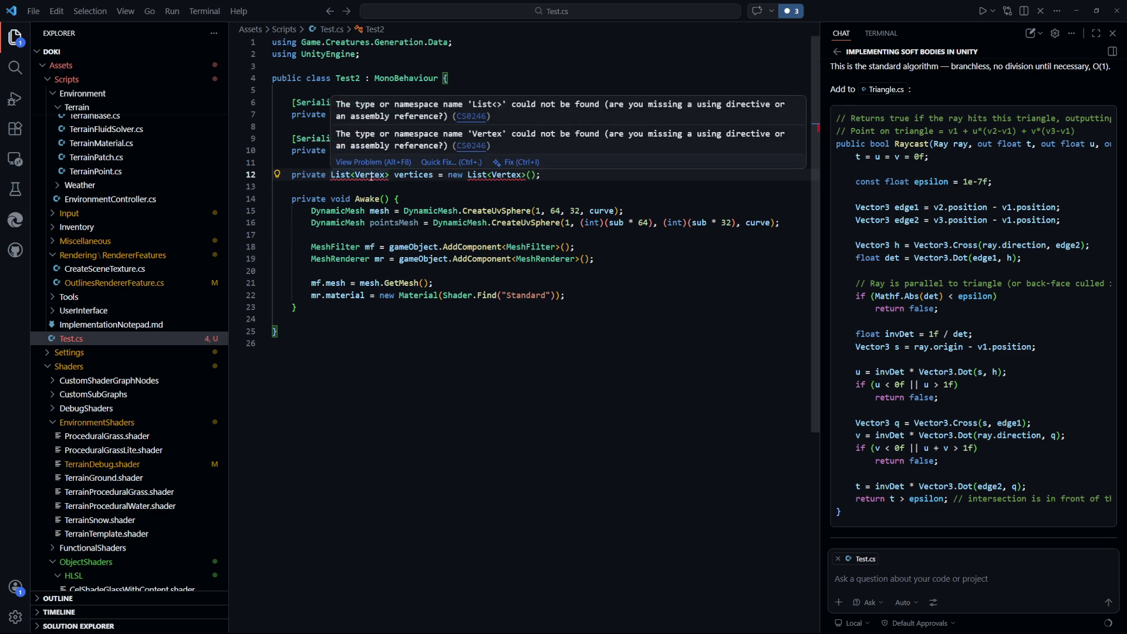
Add using System and using Game.Creatures.Generation.Data.Primitives directives, then save
left_click(517, 102)
left_click(426, 55)
key("Return")
key("Return")
type("using System;")
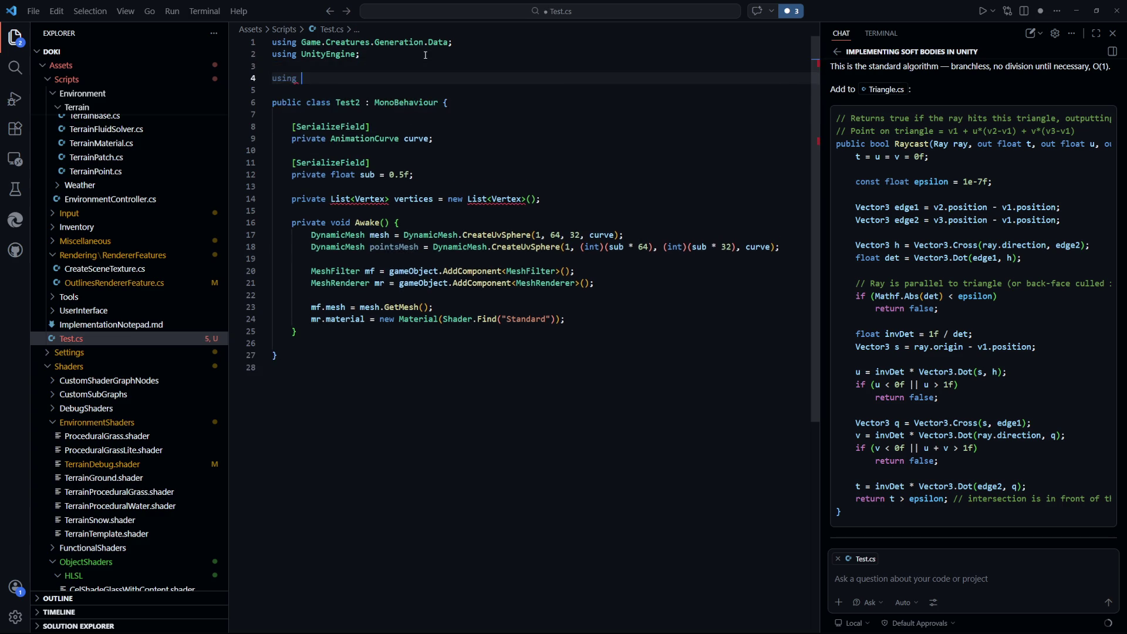
key("Return")
key("Return")
type("using Game.Creatures.Generation.Data.Primitives;")
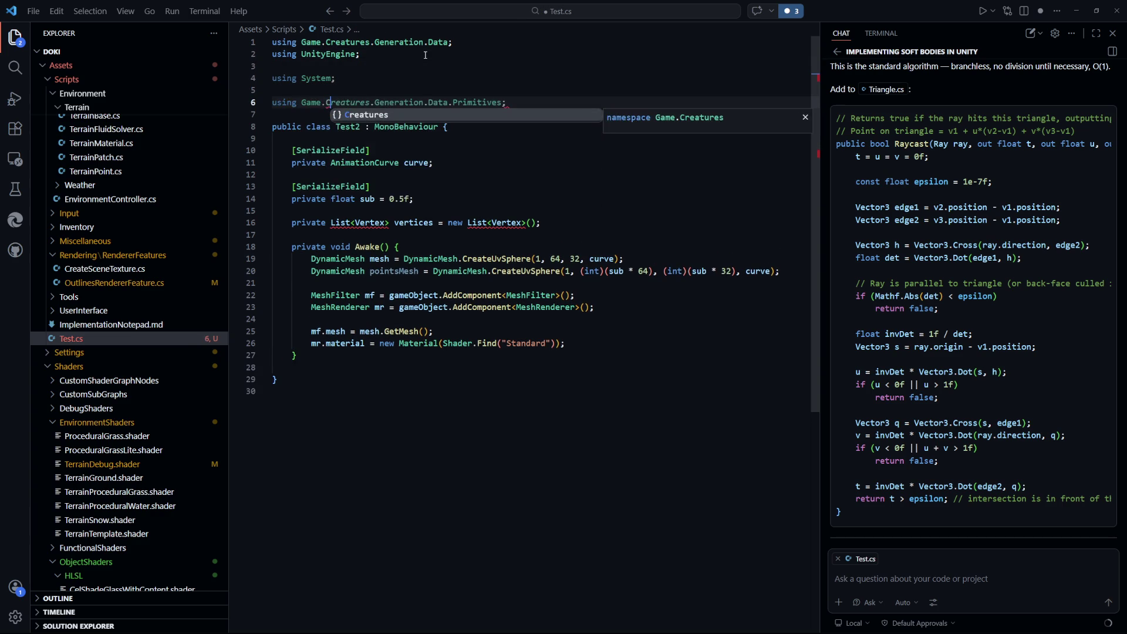
key("ctrl+s")
Change using System to System.Collections.Generic to fix the List error, and save Test.cs
left_click(295, 355)
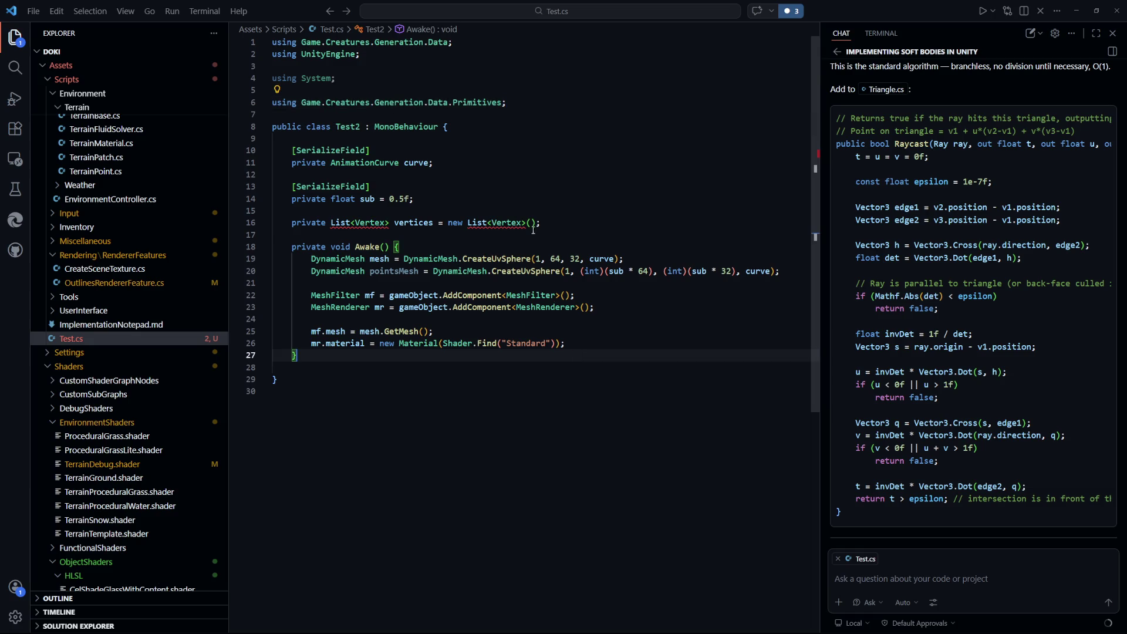
mouse_move(498, 222)
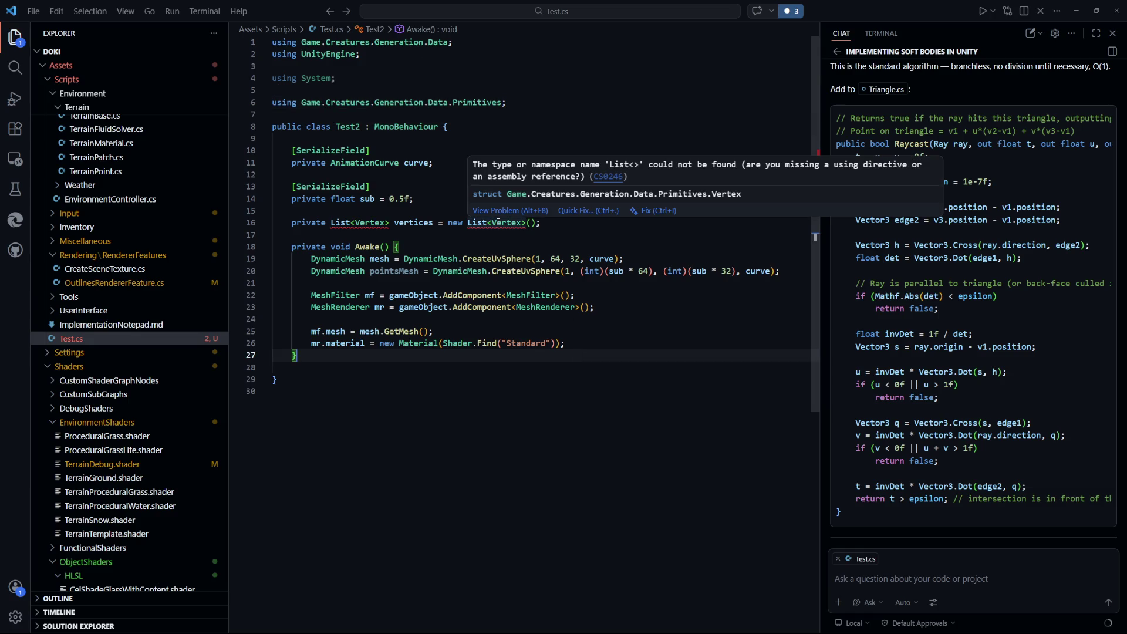
left_click(361, 79)
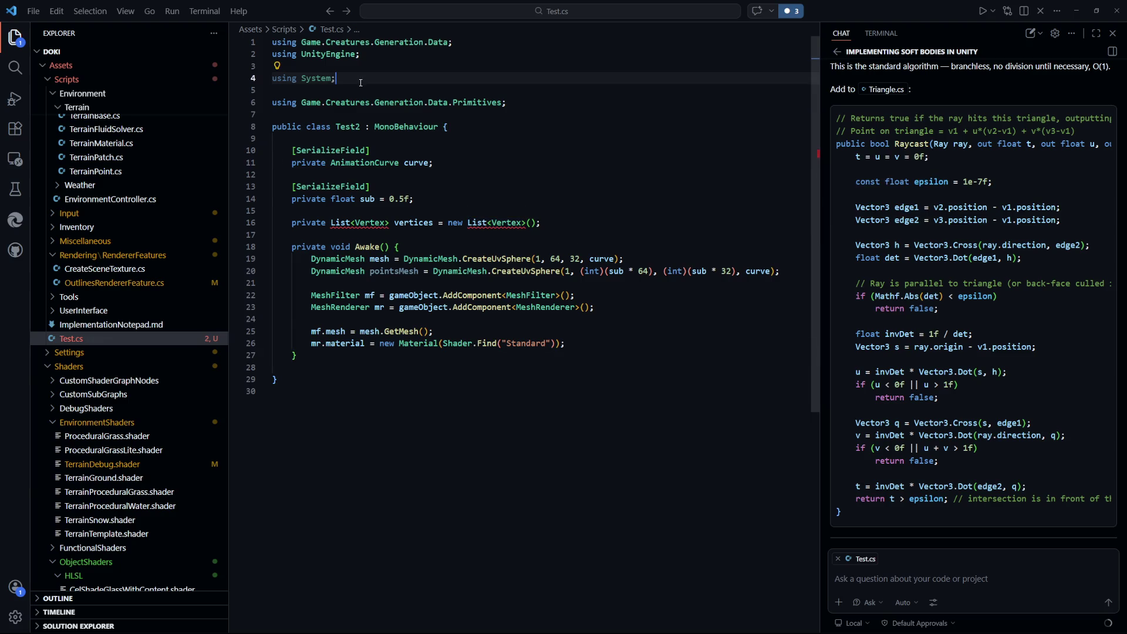
key("BackSpace")
type(".Co")
key("Down")
key("Return")
key("Tab")
key("ctrl+s")
scroll(447, 342, "down", 2)
left_click(448, 342)
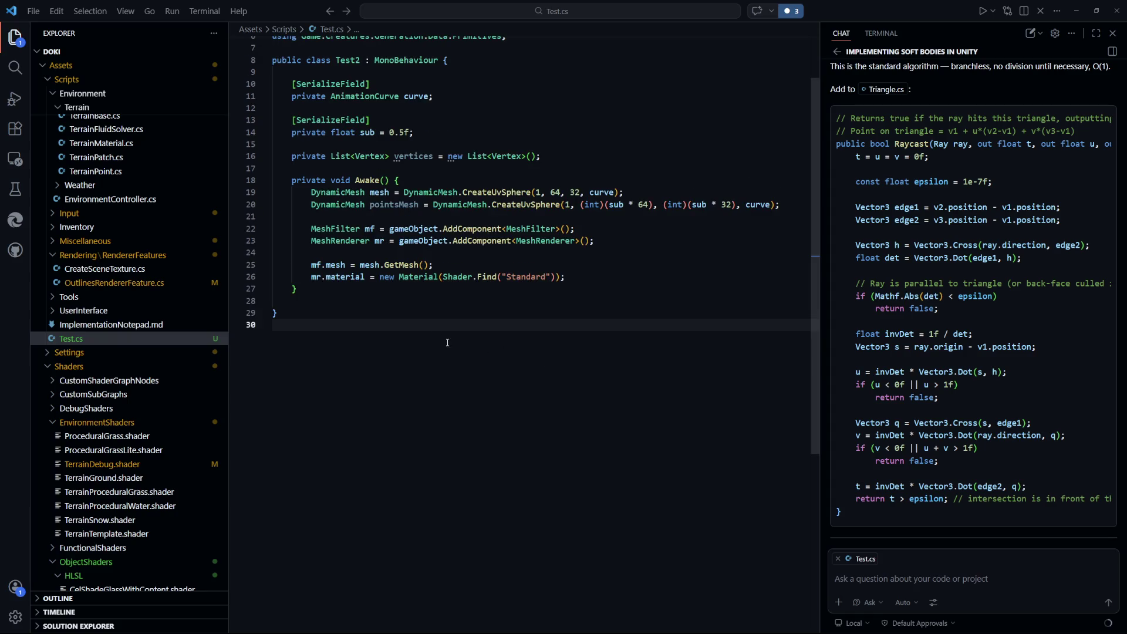
left_click(792, 204)
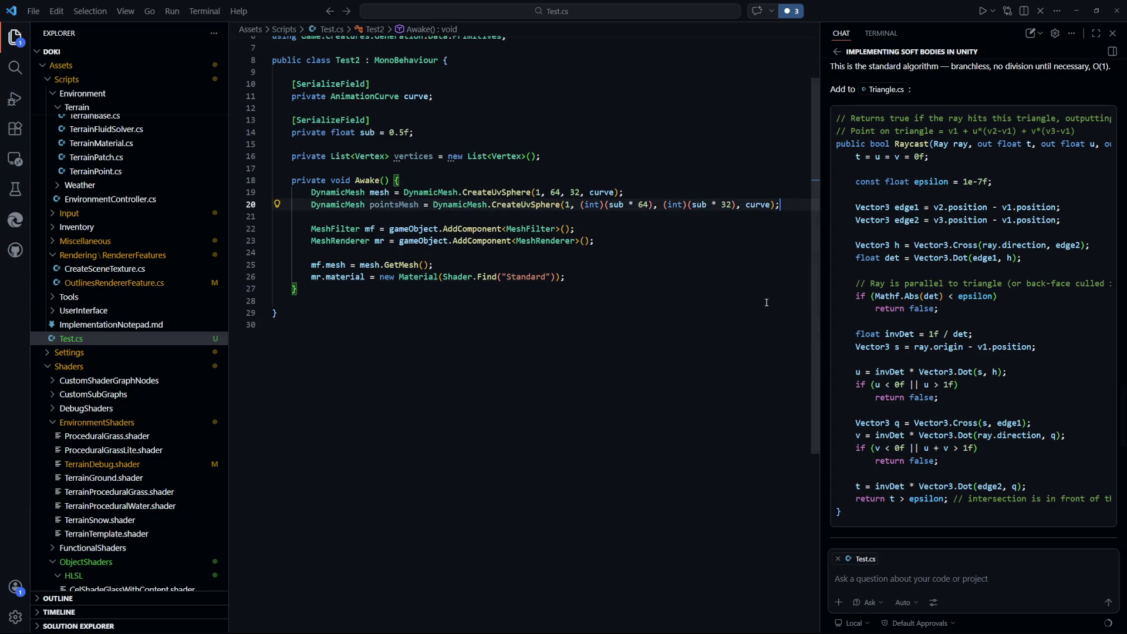
In Awake, add vertices = pointsMesh.vertices; and save
key("Return")
key("Return")
type("ver")
key("Tab")
type("= ")
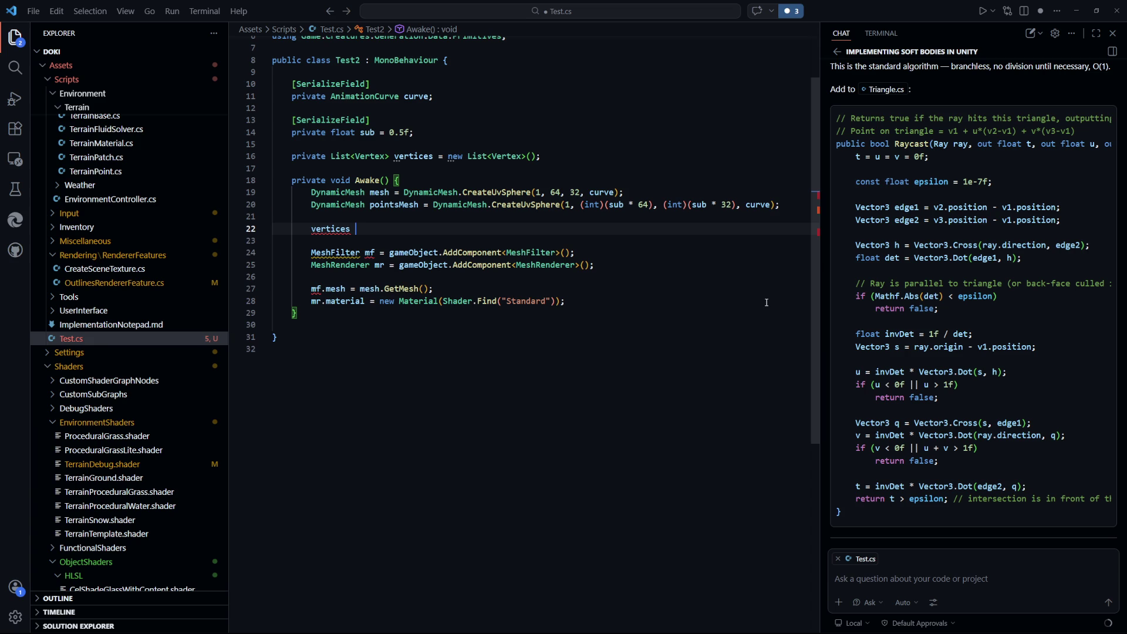
type("pointsMesh.vertices;")
key("ctrl+s")
Add an OnDrawGizmos method with the Copilot foreach drawing a Gizmos sphere per vertex
left_click(589, 443)
left_click(366, 311)
key("Return")
key("Return")
type("privat")
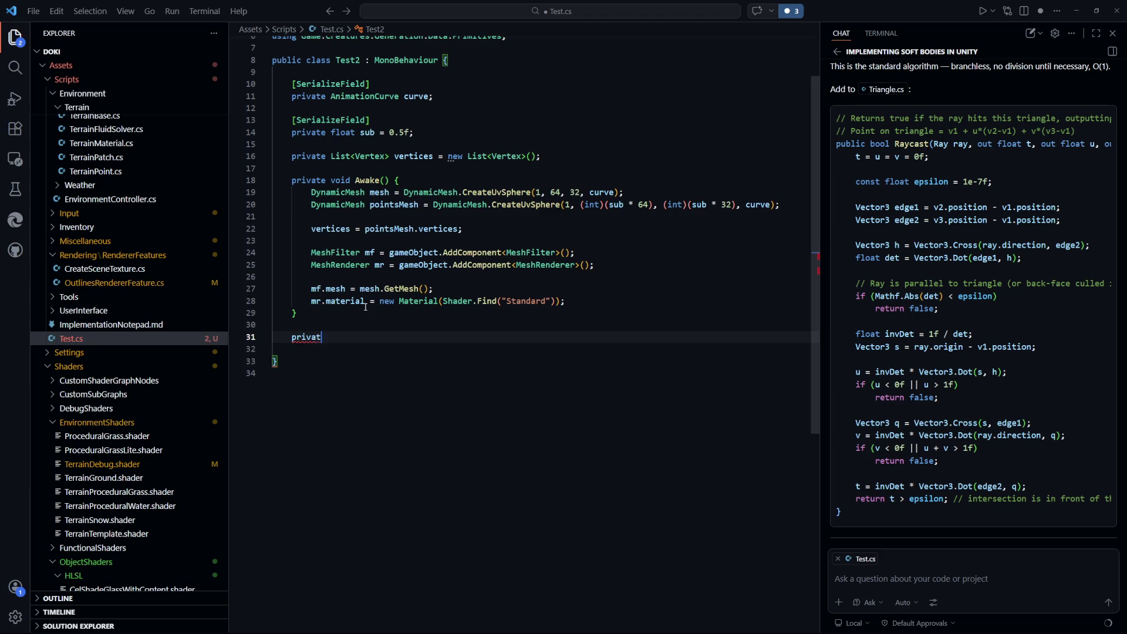
type("e void OnDra")
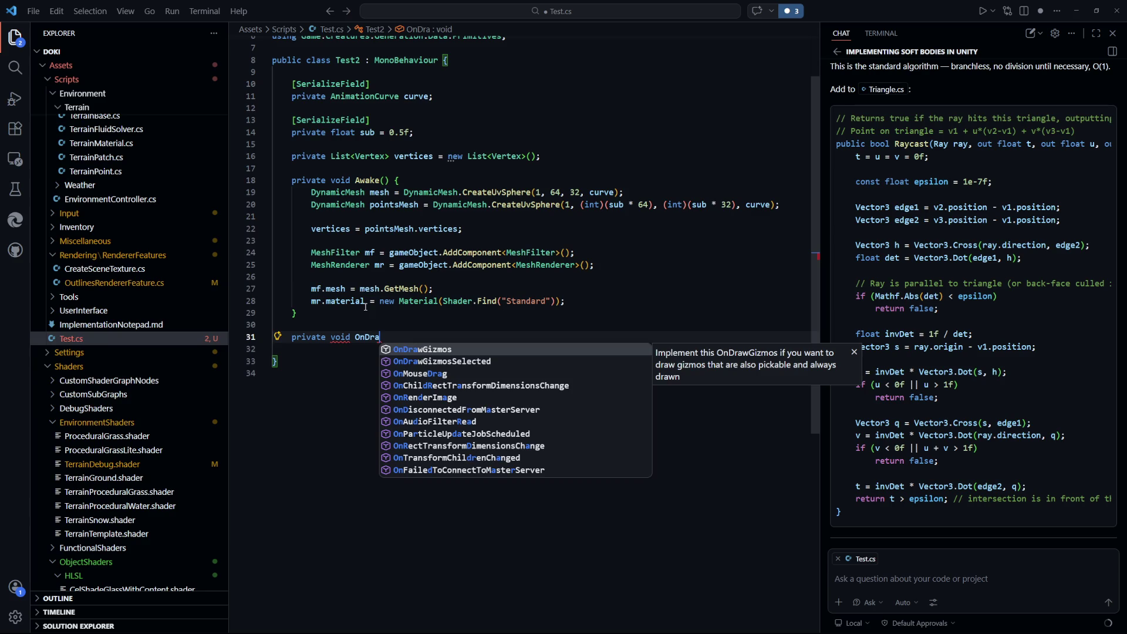
key("Tab")
type("f")
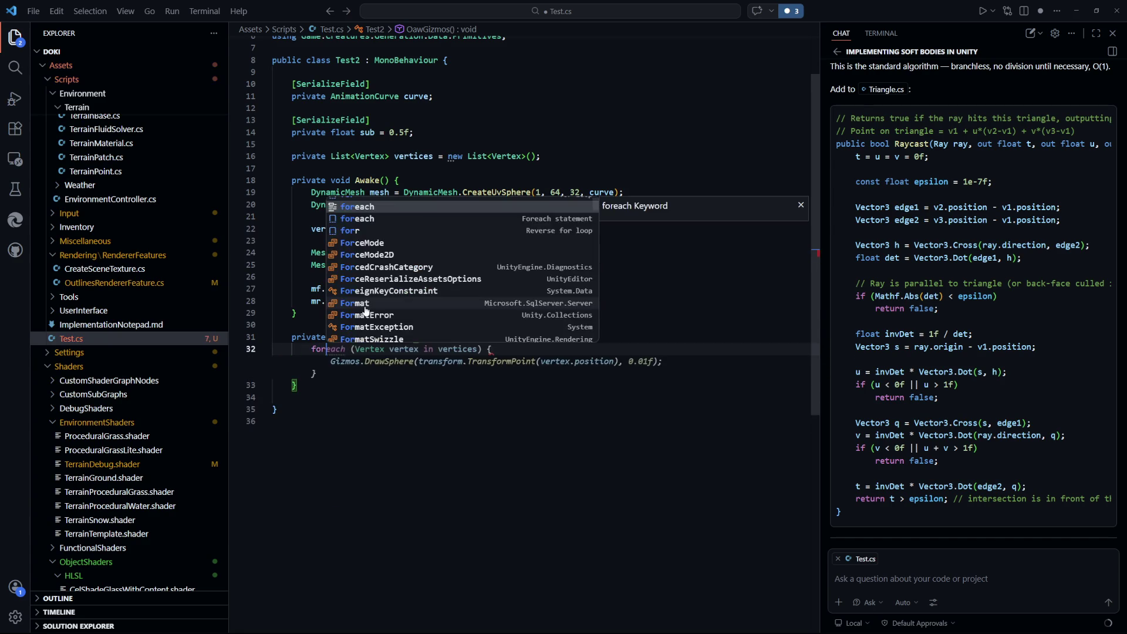
key("Tab")
key("Down")
key("Down")
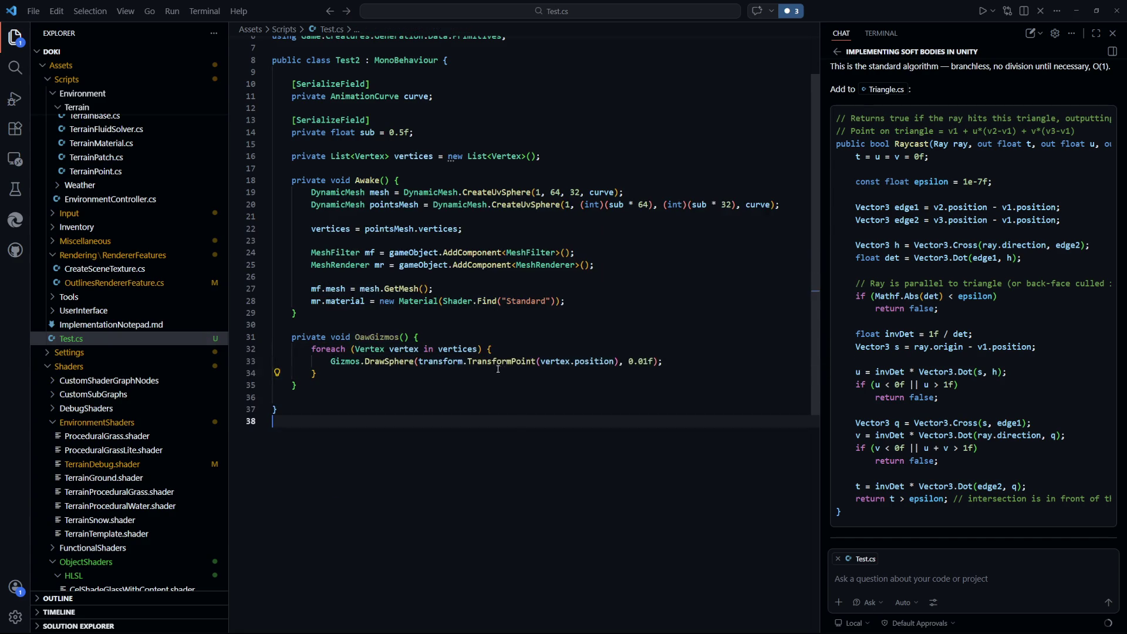
Correct the garbled method name to OnDrawGizmos
left_click_drag(354, 337, 370, 337)
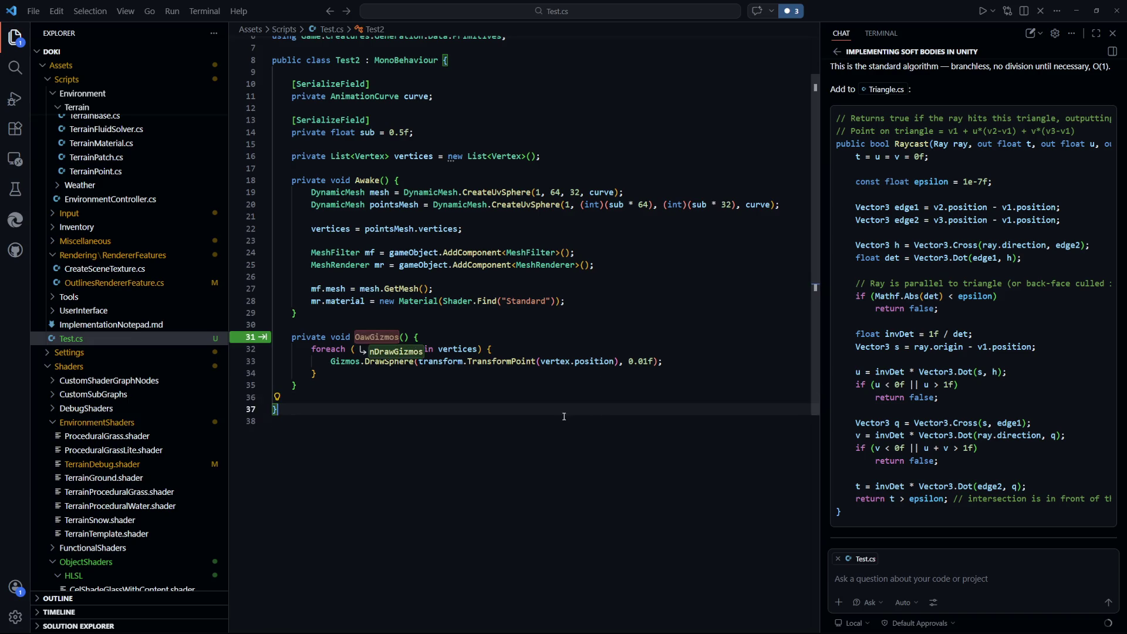
type("nDraw")
key("ctrl+Left")
type("O")
left_click(611, 471)
scroll(610, 471, "up", 1)
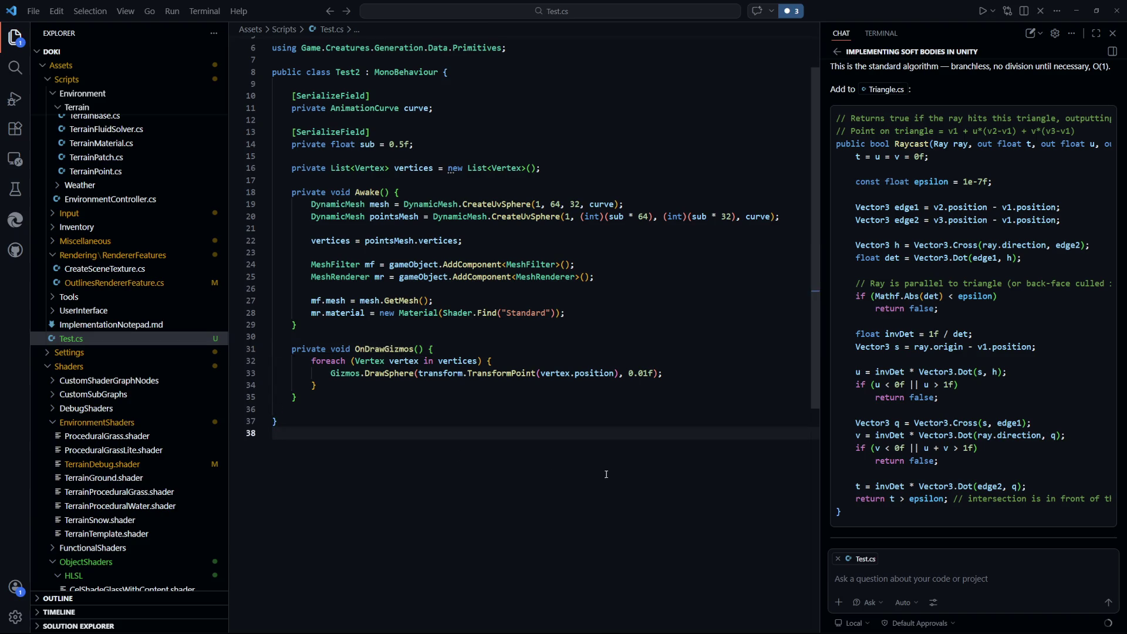
scroll(611, 472, "up", 2)
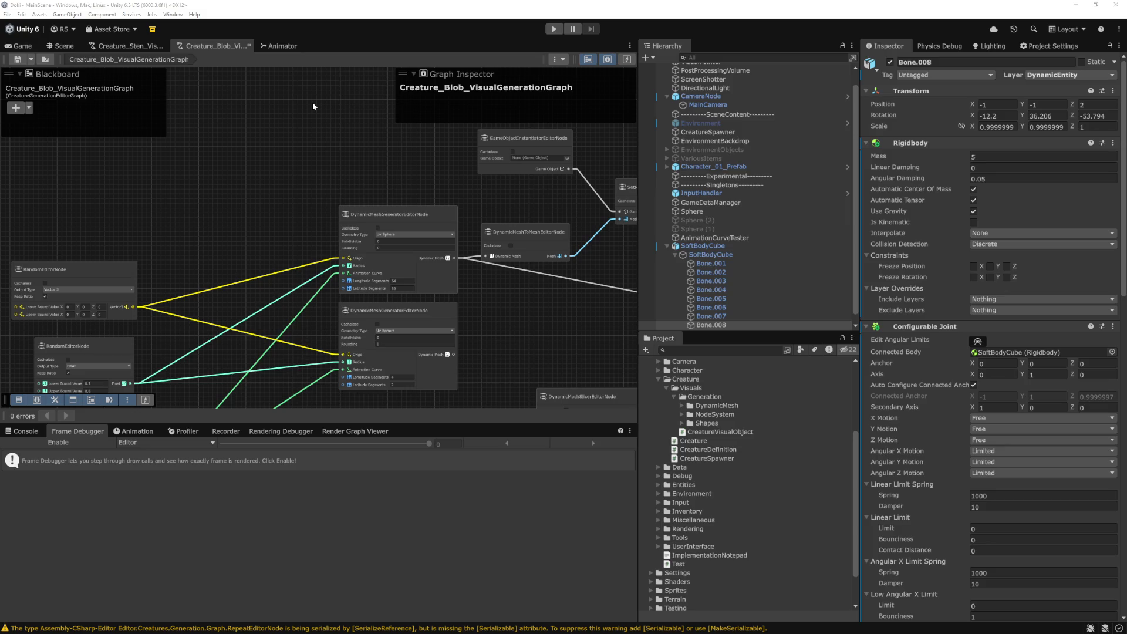
Check the Game view, then reposition the Scene view so the cube sits upper left
scroll(813, 228, "down", 1)
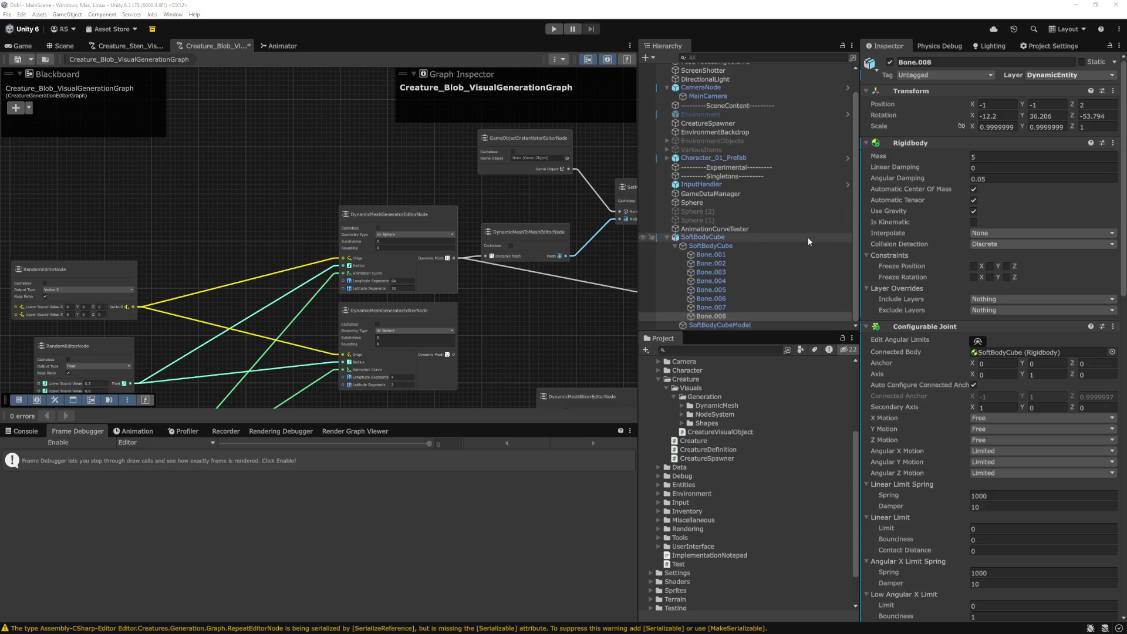
scroll(507, 291, "down", 3)
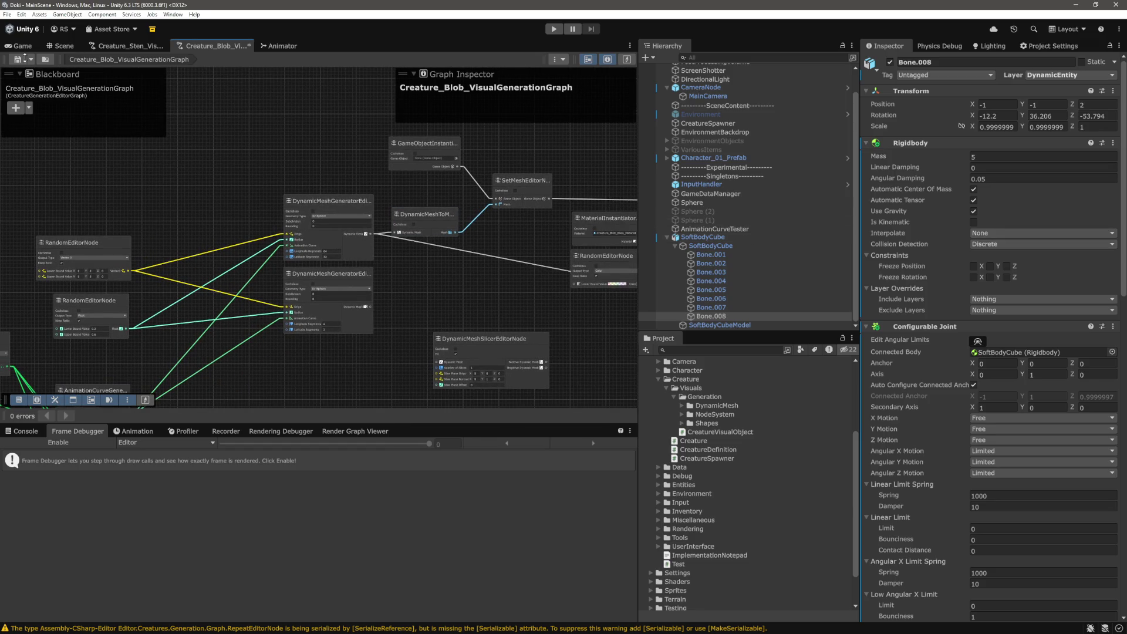
key("ctrl+2")
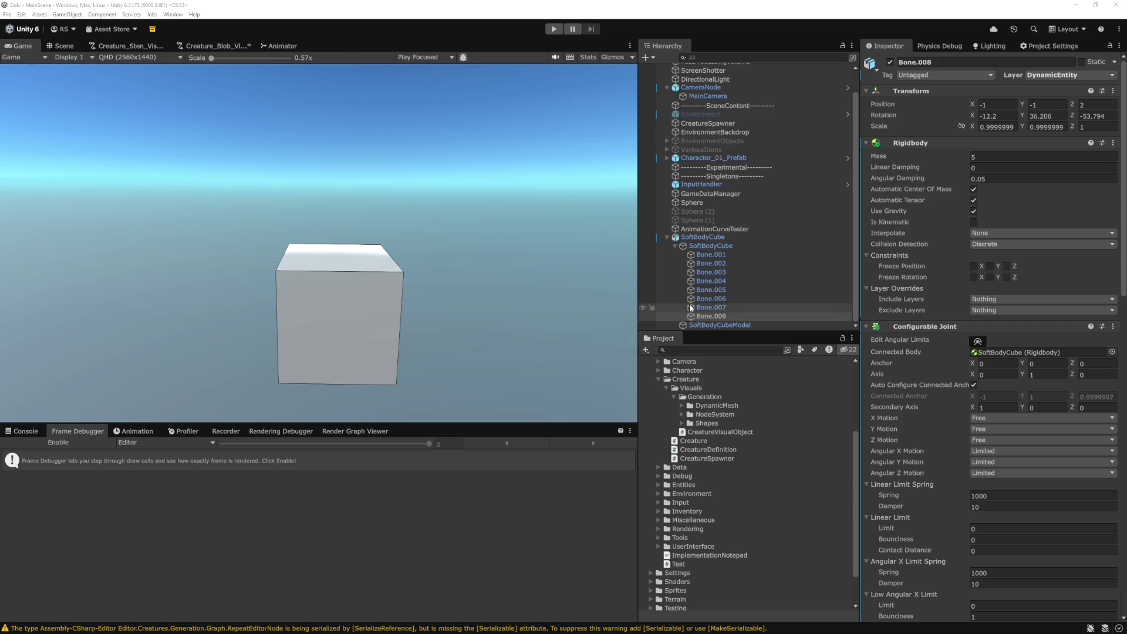
key("ctrl+1")
mouse_move(441, 227)
left_mouse_down()
mouse_move(446, 270)
mouse_move(514, 278)
left_mouse_up()
Create a root empty GameObject named Test and drag the Test script onto it
left_click(669, 238)
left_click(668, 237)
key("ctrl+shift+n")
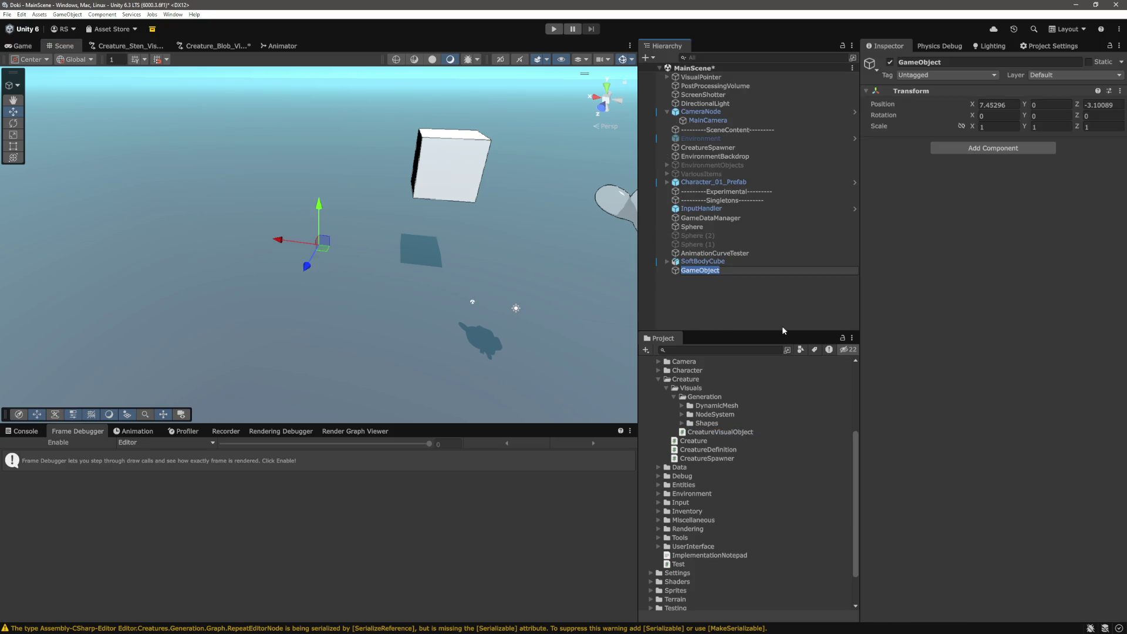
type("Test")
key("Return")
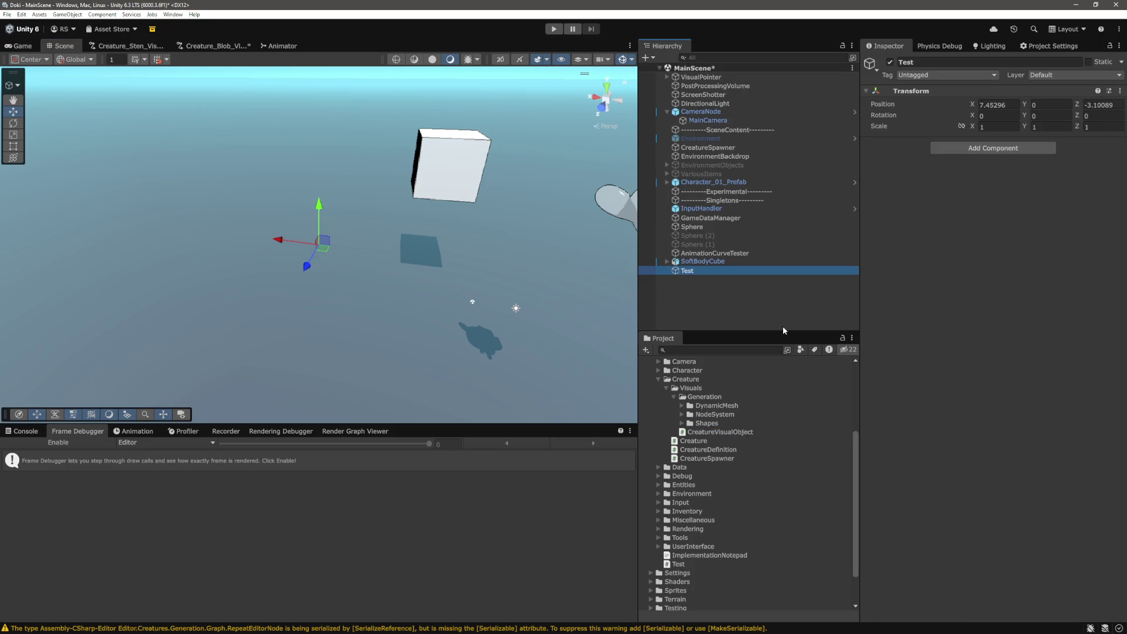
scroll(752, 523, "down", 3)
mouse_move(691, 521)
left_mouse_down()
mouse_move(1025, 491)
mouse_move(996, 484)
left_mouse_up()
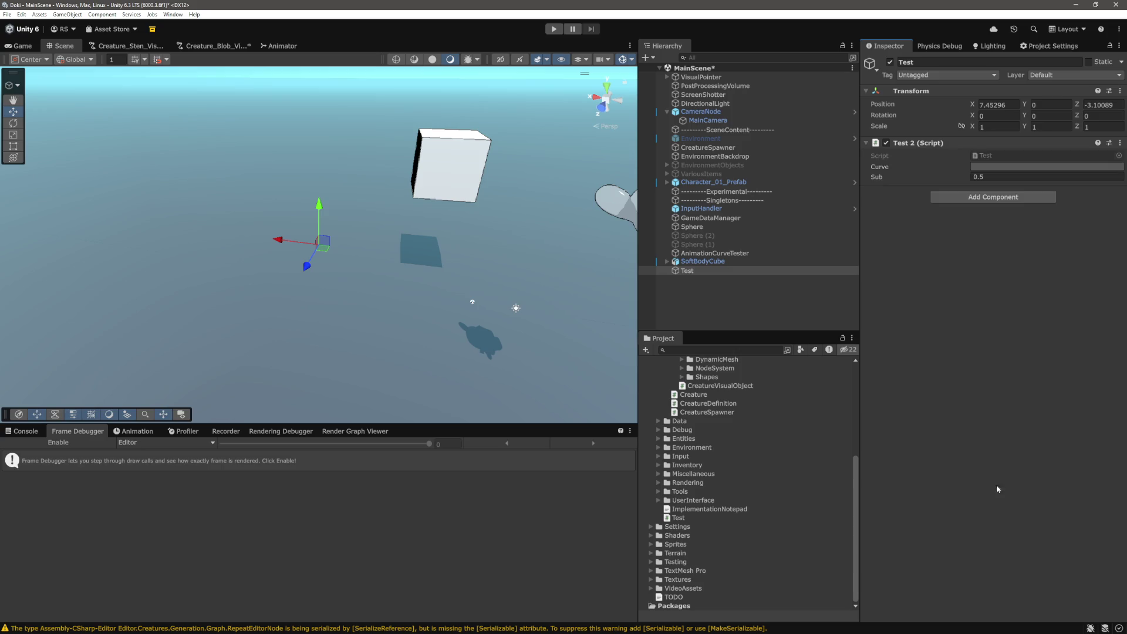
Apply the arch-shaped preset to the Test script's Curve property
left_click(1047, 168)
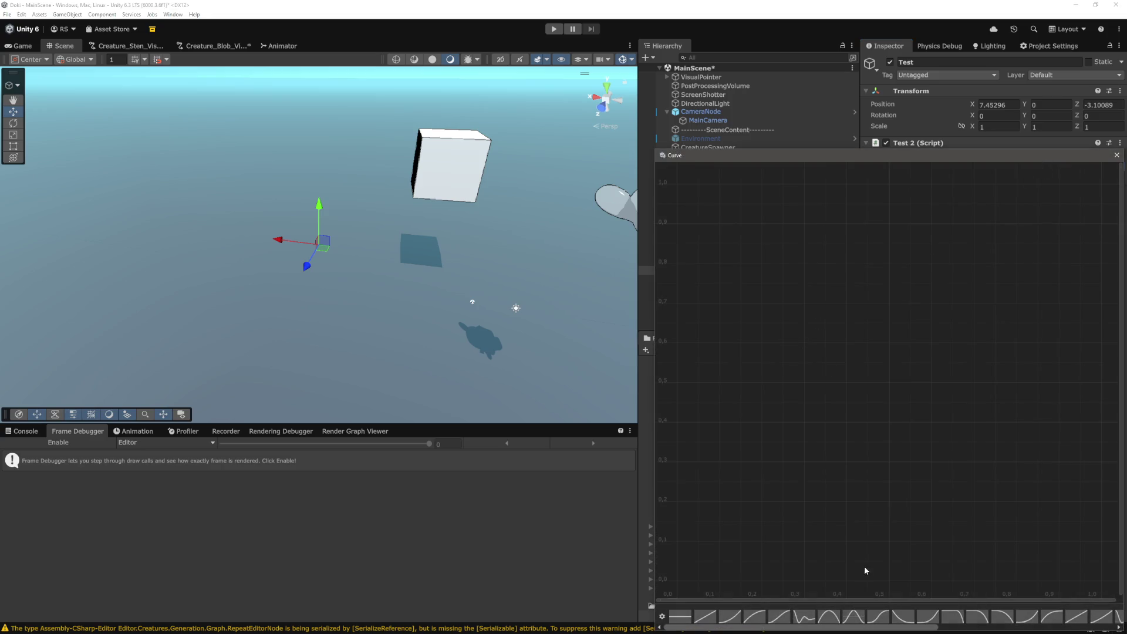
left_click_drag(919, 627, 1119, 623)
left_click(1112, 619)
left_click(1116, 155)
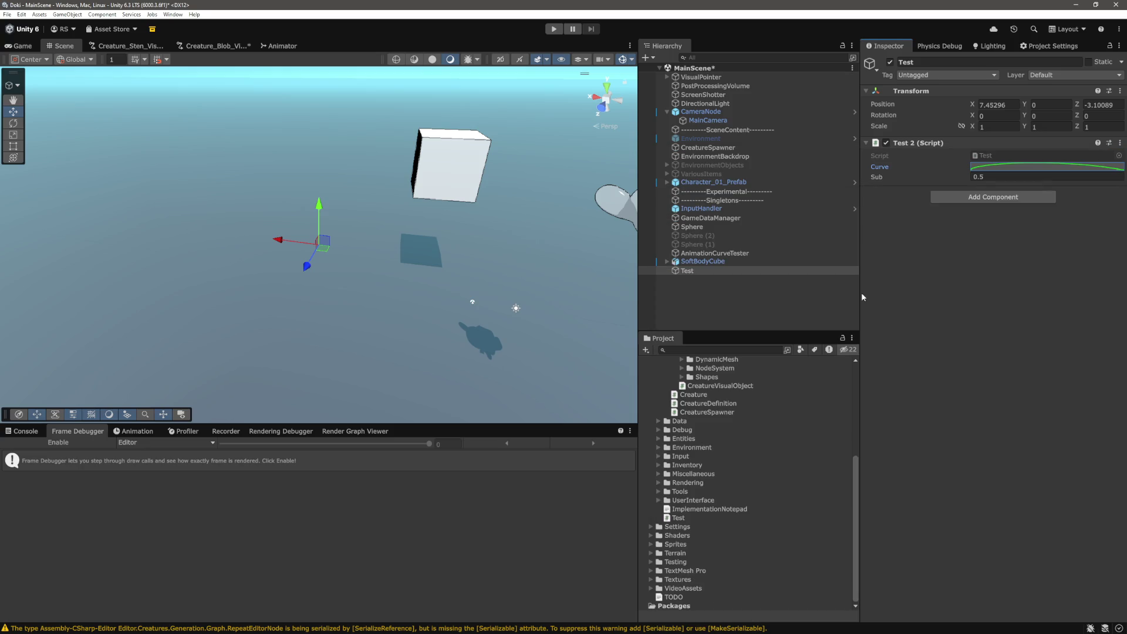
left_click(757, 319)
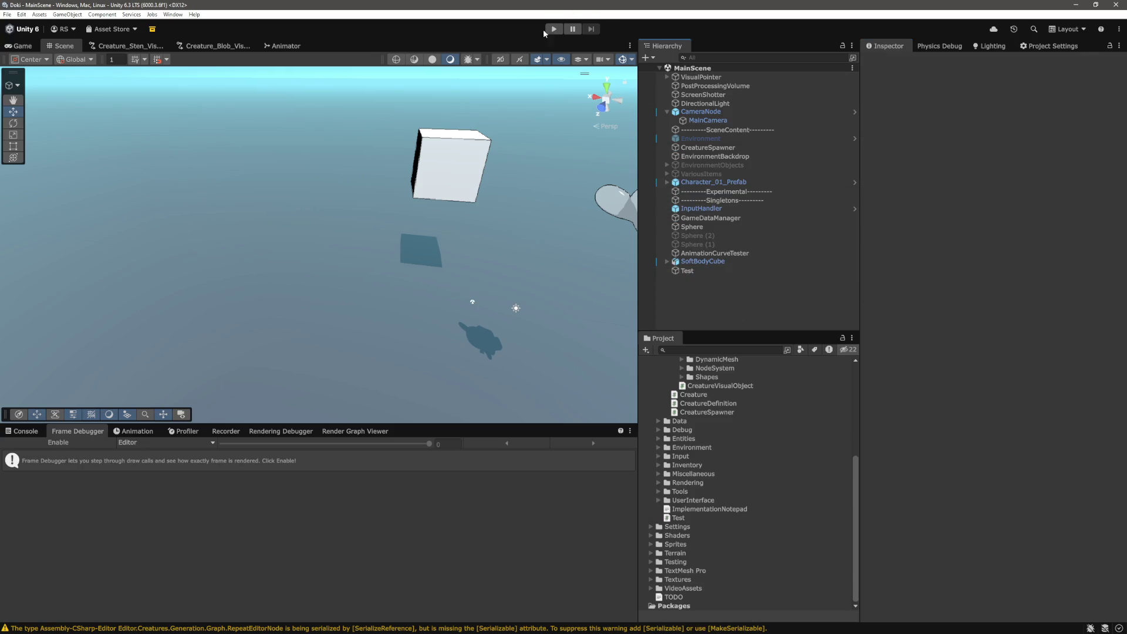
Play the scene, inspect the magenta dome in Scene view, then stop and clear the Console
left_click(547, 31)
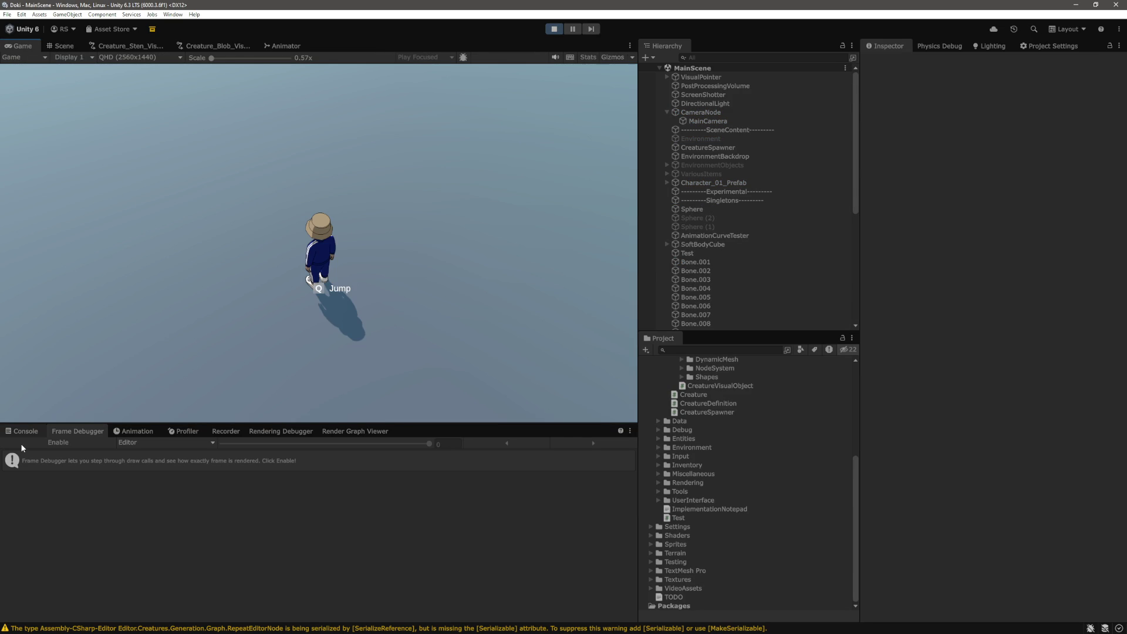
left_click(24, 431)
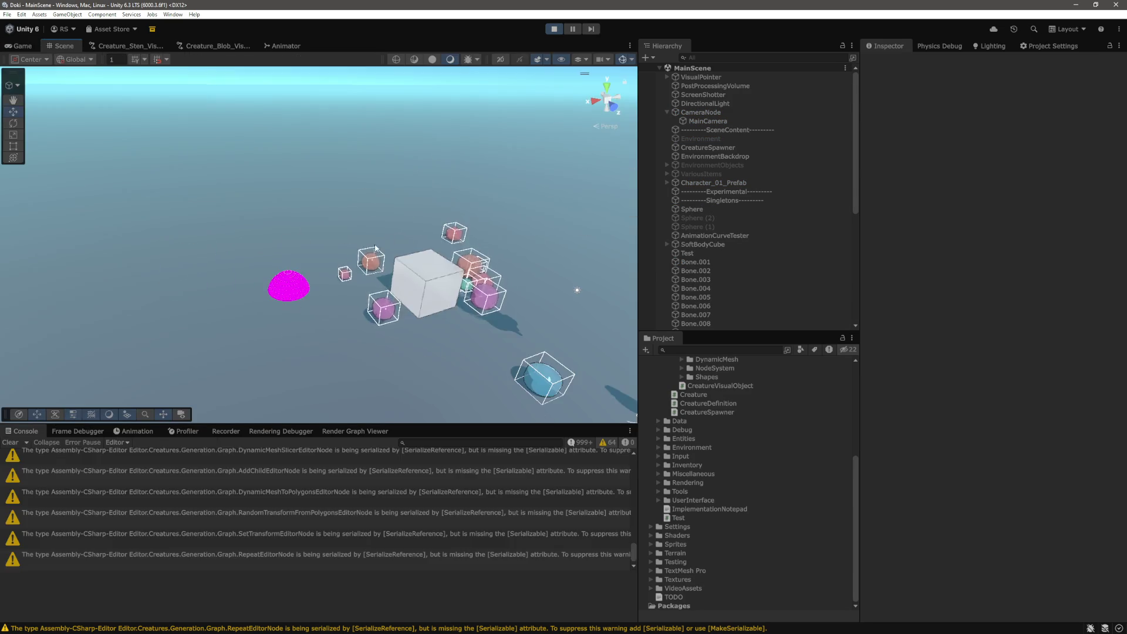
left_click(413, 245)
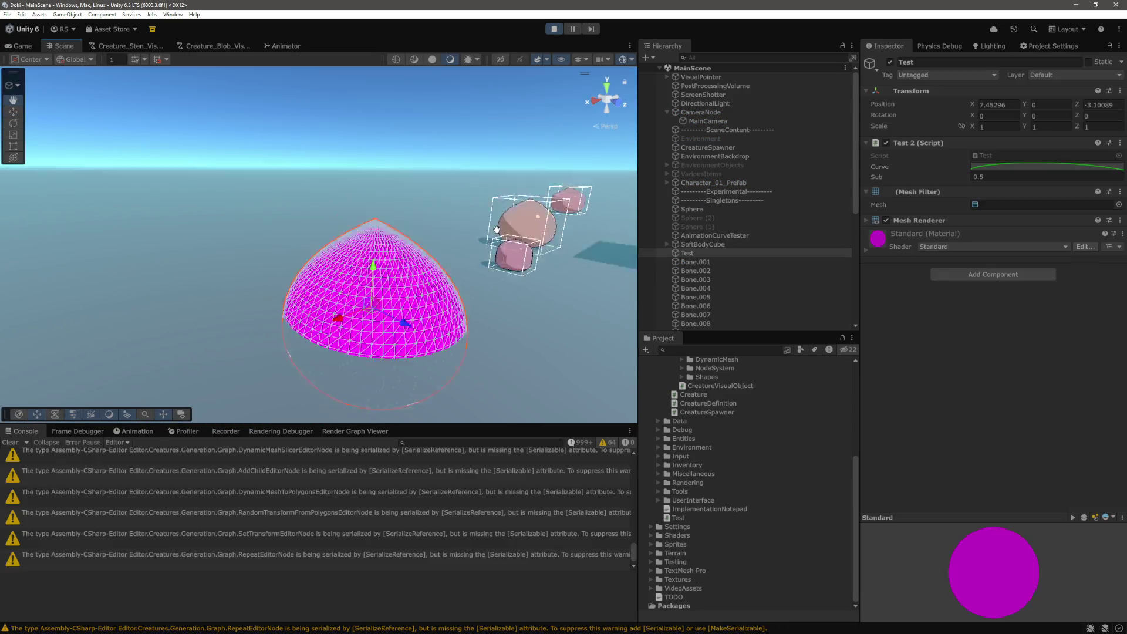
scroll(464, 241, "up", 3)
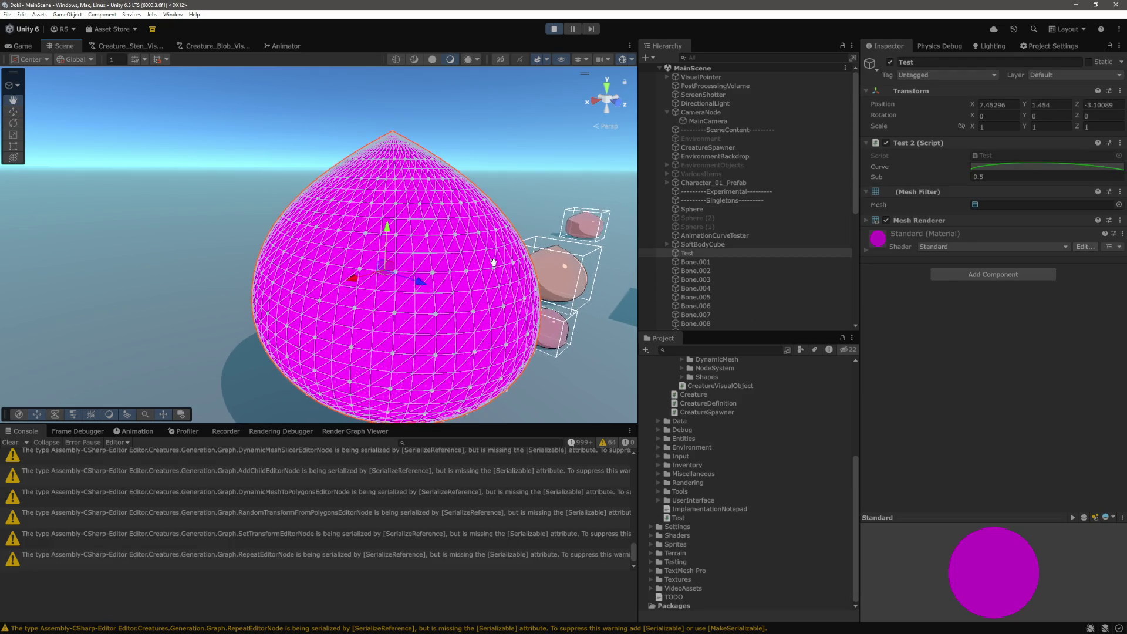
left_click_drag(463, 242, 465, 177)
left_click(464, 178)
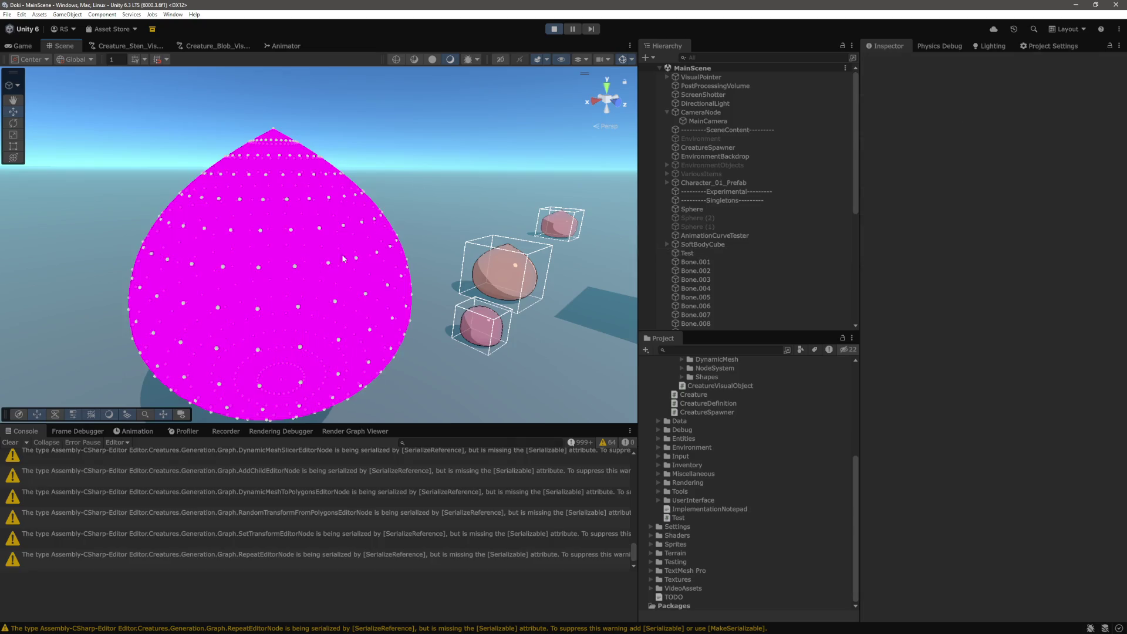
left_click(560, 34)
left_click(10, 441)
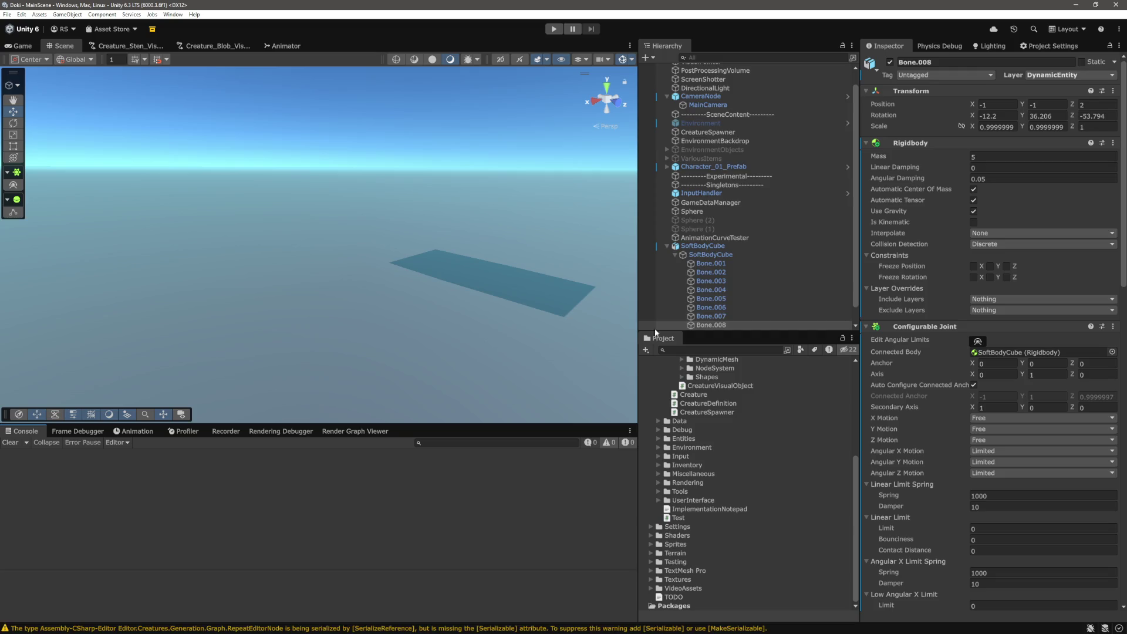
Set the Test object's Sub value to 0.125 in the Inspector
scroll(766, 272, "down", 1)
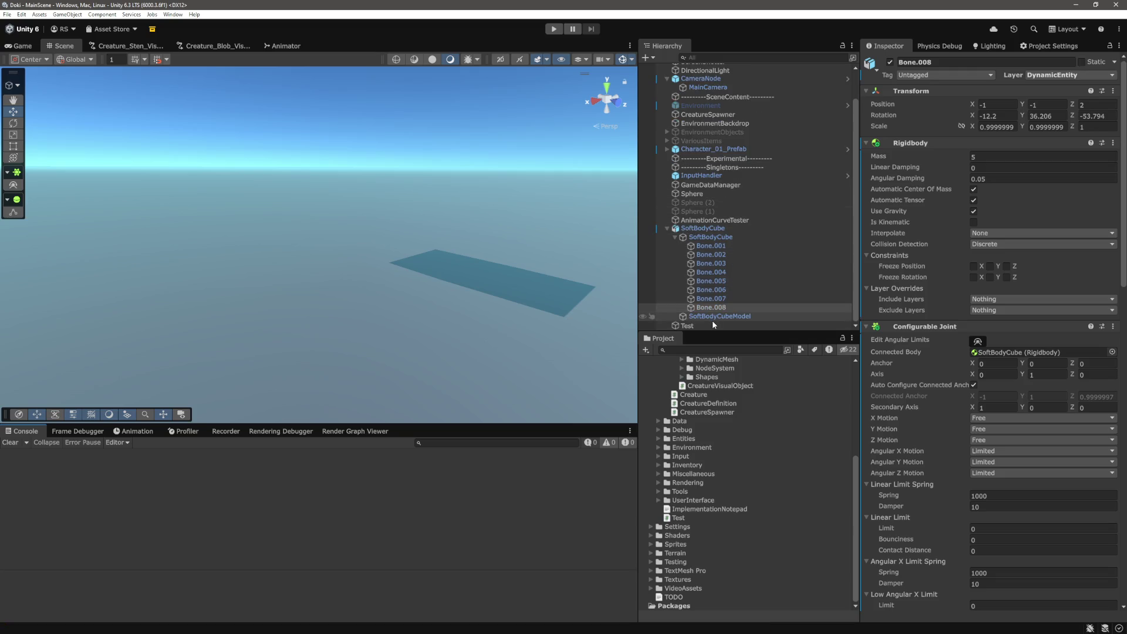
left_click(738, 326)
left_click(998, 177)
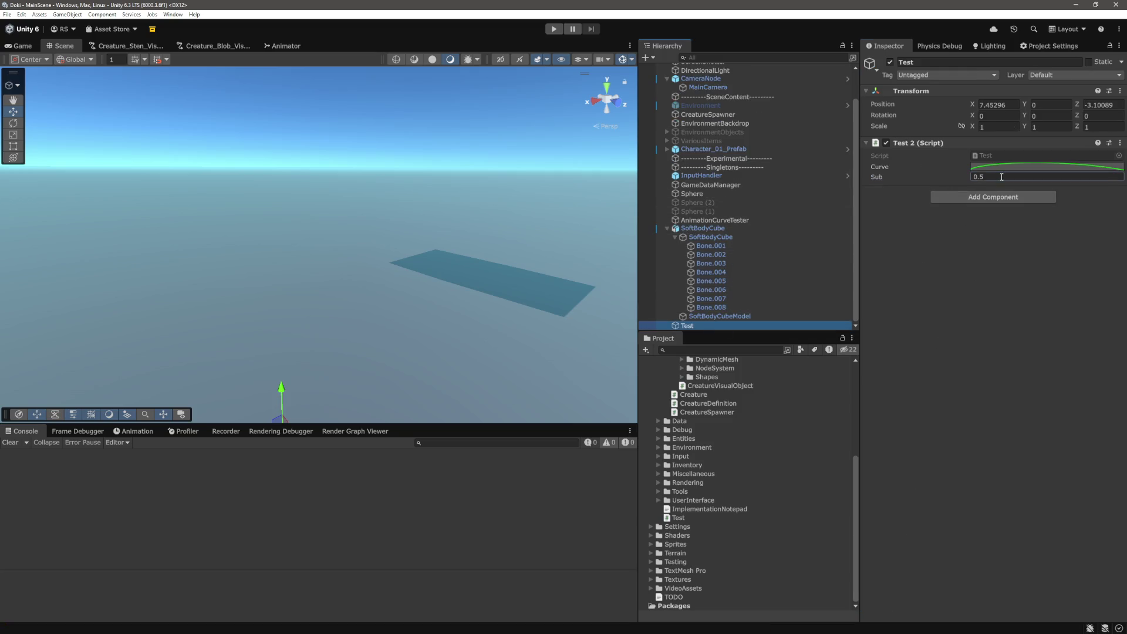
key("BackSpace")
type("25")
key("BackSpace")
key("BackSpace")
type("125")
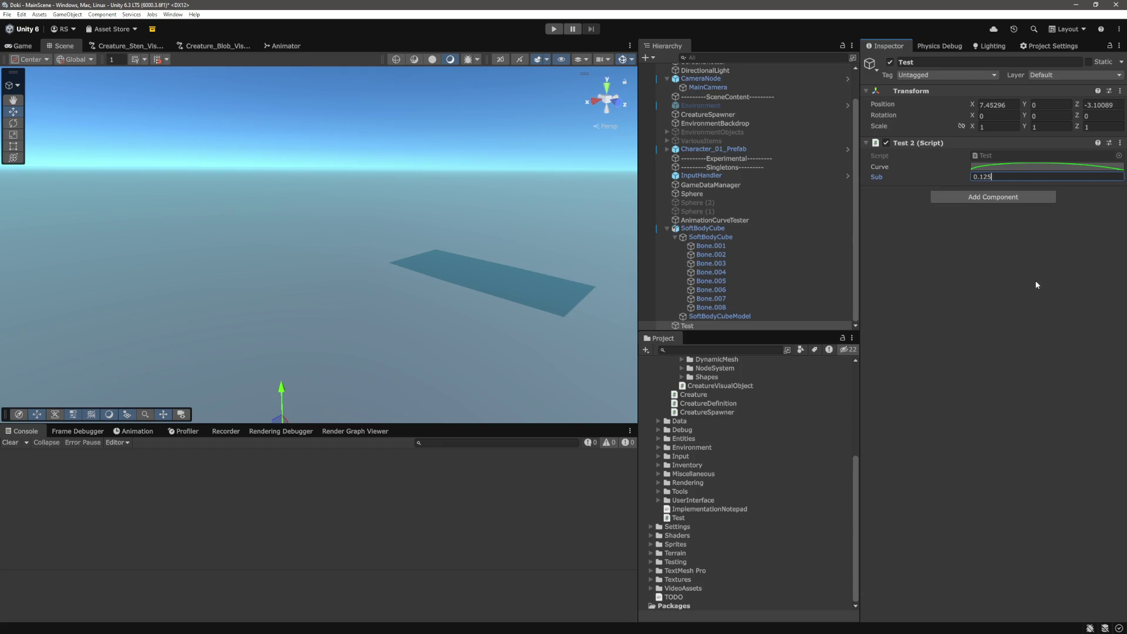
key("Return")
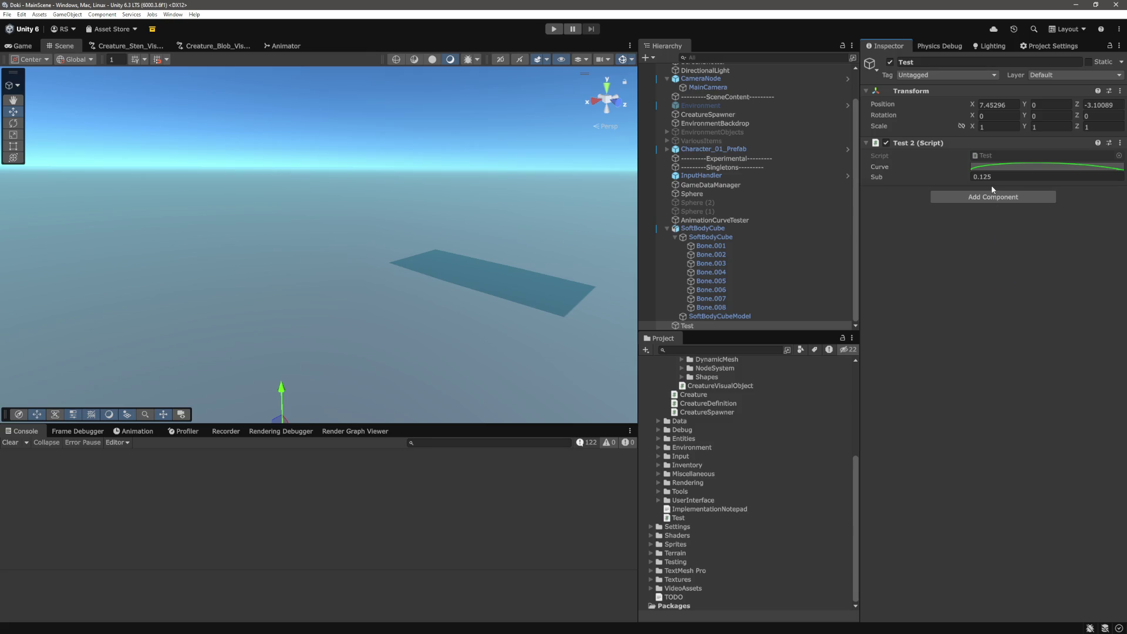
Play the scene and view the magenta blobs from several Scene-view angles, then stop
left_click(554, 29)
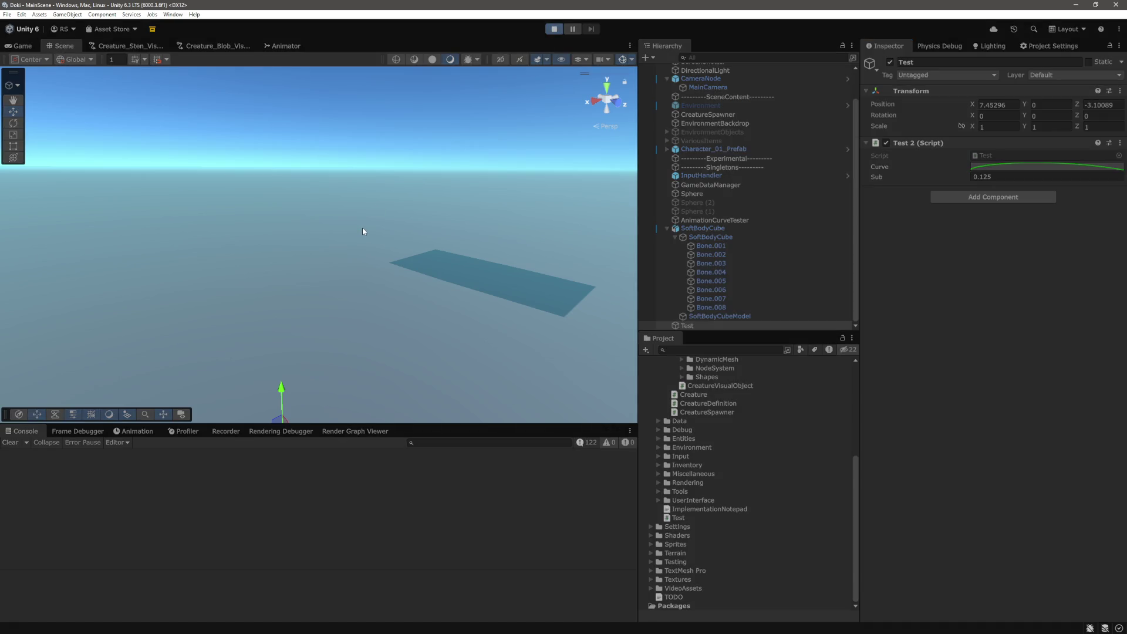
left_click(64, 46)
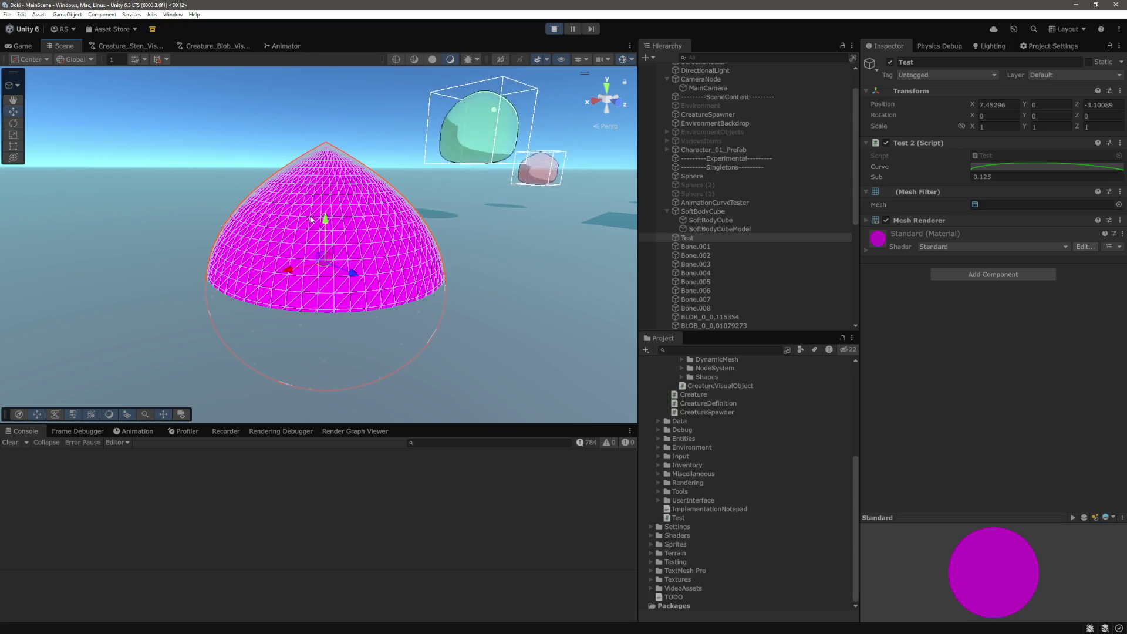
left_click_drag(333, 134, 510, 166)
left_click(511, 163)
mouse_move(510, 163)
left_mouse_down()
mouse_move(508, 265)
mouse_move(466, 296)
mouse_move(364, 208)
mouse_move(378, 170)
mouse_move(386, 245)
mouse_move(405, 204)
mouse_move(403, 260)
mouse_move(303, 232)
mouse_move(304, 253)
mouse_move(384, 253)
left_mouse_up()
scroll(384, 252, "down", 5)
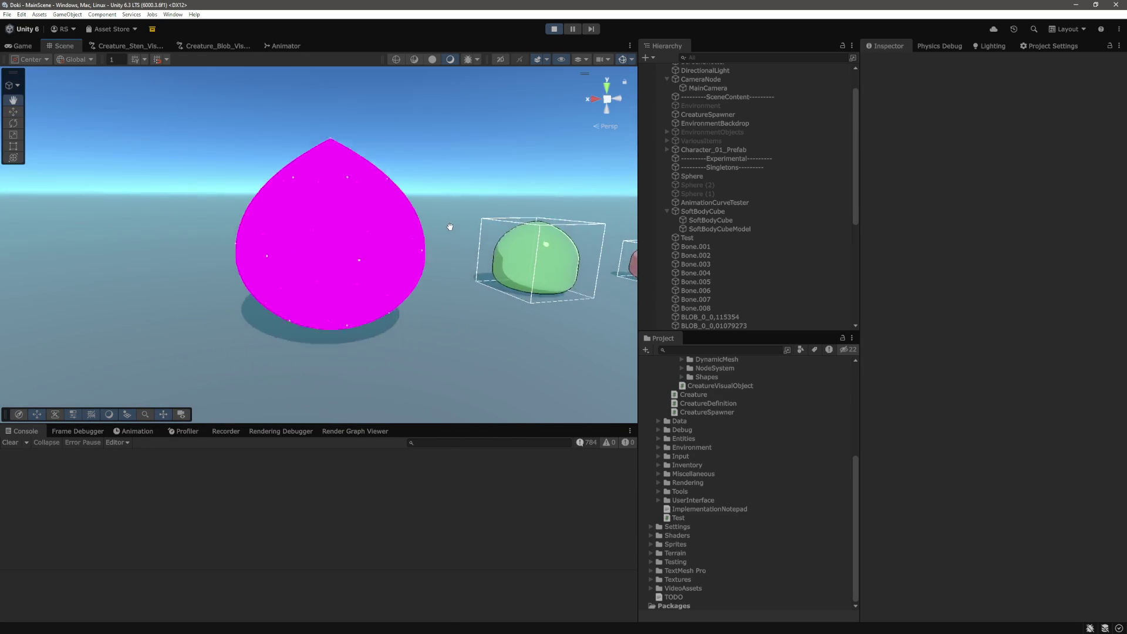
scroll(347, 319, "up", 5)
mouse_move(350, 297)
left_mouse_down()
mouse_move(357, 272)
mouse_move(360, 301)
mouse_move(377, 312)
mouse_move(367, 284)
left_mouse_up()
key("w")
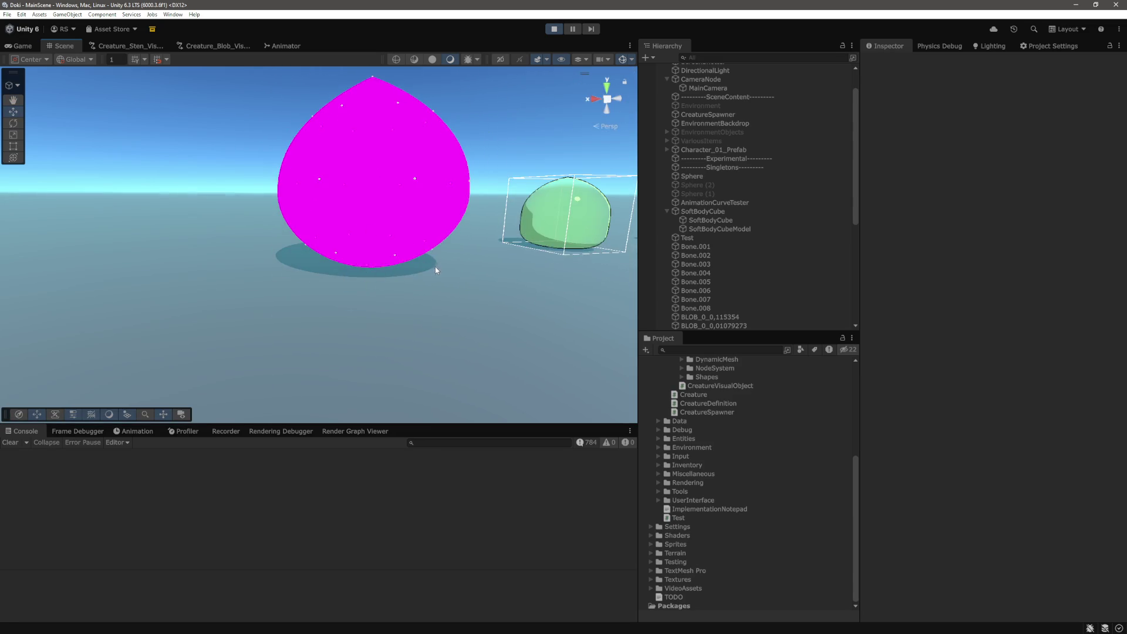
mouse_move(435, 269)
left_mouse_down()
mouse_move(344, 274)
mouse_move(332, 286)
mouse_move(364, 320)
mouse_move(350, 329)
mouse_move(412, 334)
mouse_move(404, 343)
mouse_move(387, 328)
left_mouse_up()
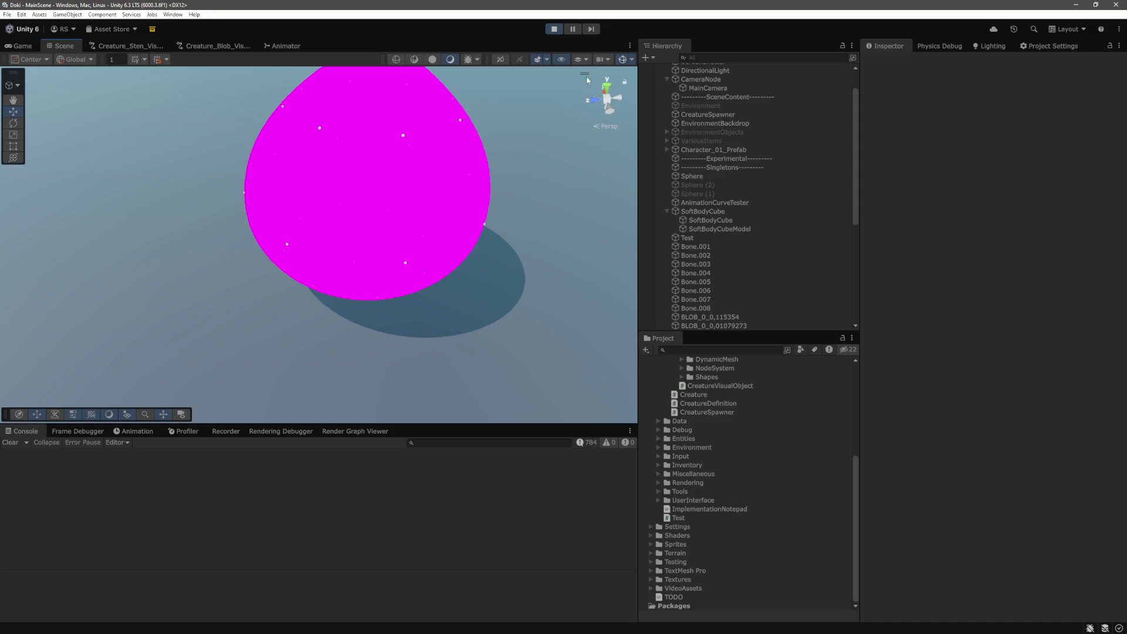
left_click(552, 33)
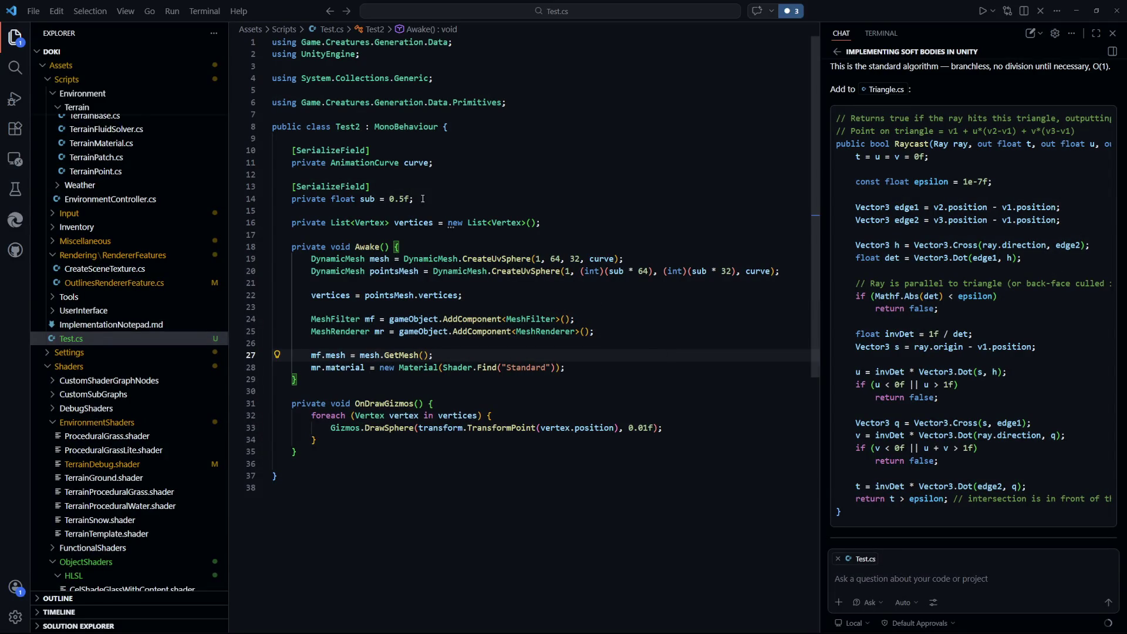
Rename the sub field to subLong everywhere and save
mouse_move(376, 198)
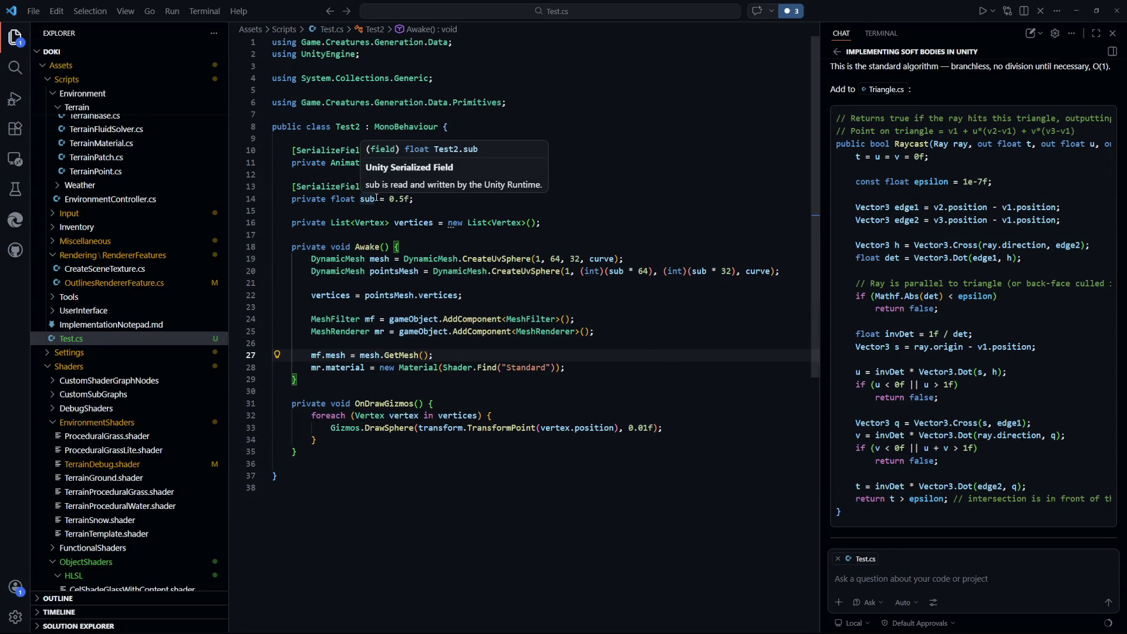
mouse_move(507, 259)
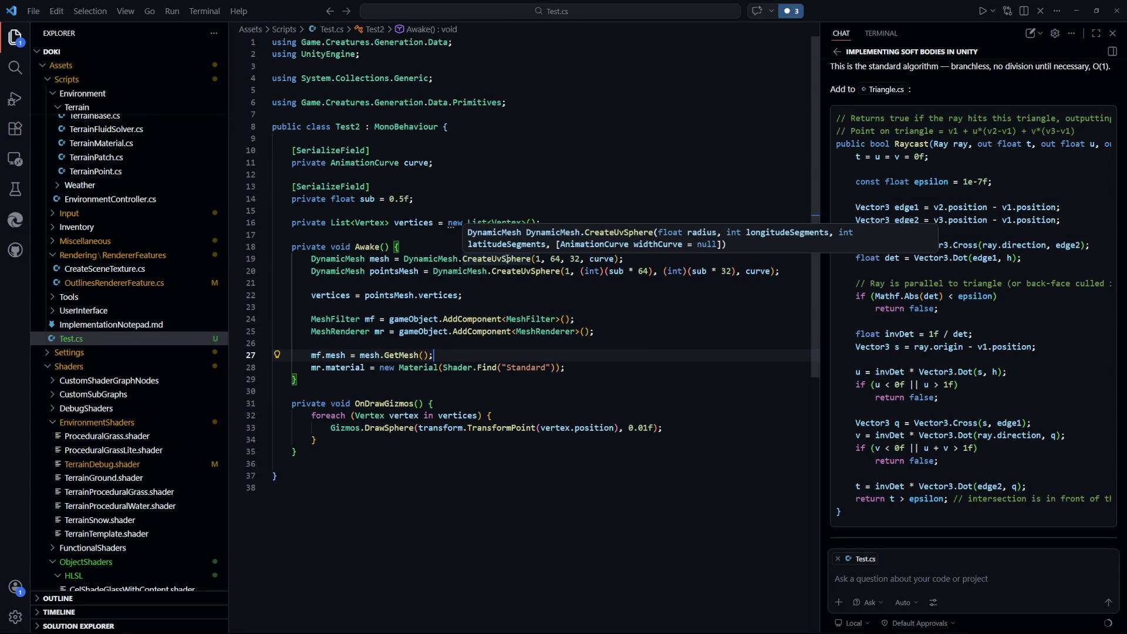
left_click(368, 199)
key("F2")
key("End")
type("Long")
key("Return")
key("ctrl+s")
Split the CreateUvSphere call onto two lines and add [SerializeField] private float subLat = 0.5f
left_click(581, 272)
key("Return")
left_click(464, 200)
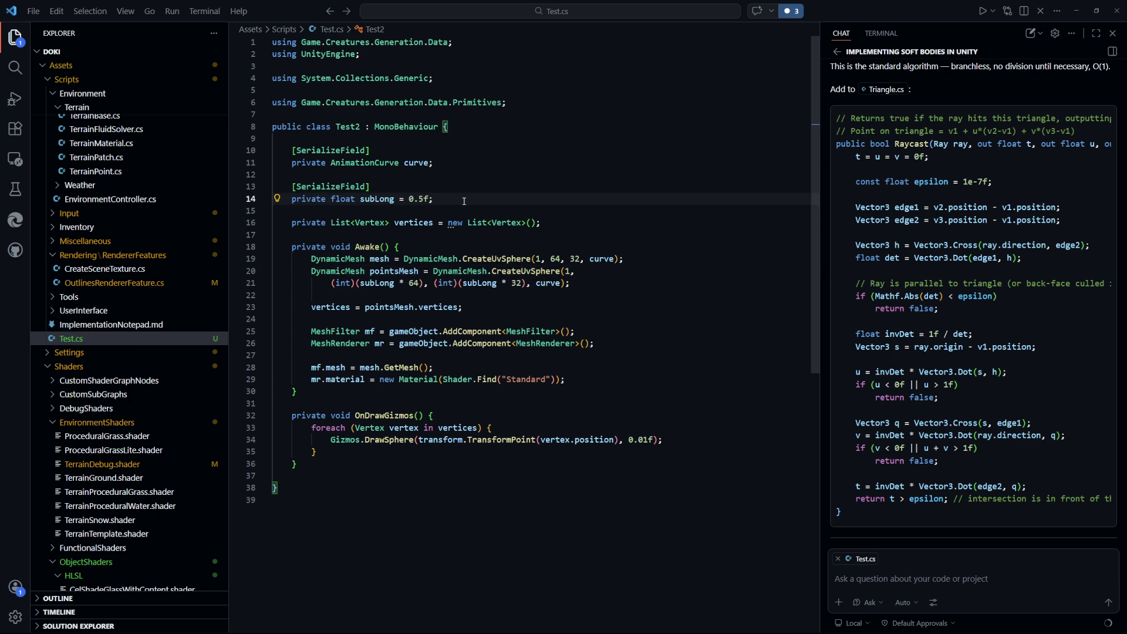
key("Return")
type("private")
key("ctrl+BackSpace")
key("Return")
type("[s")
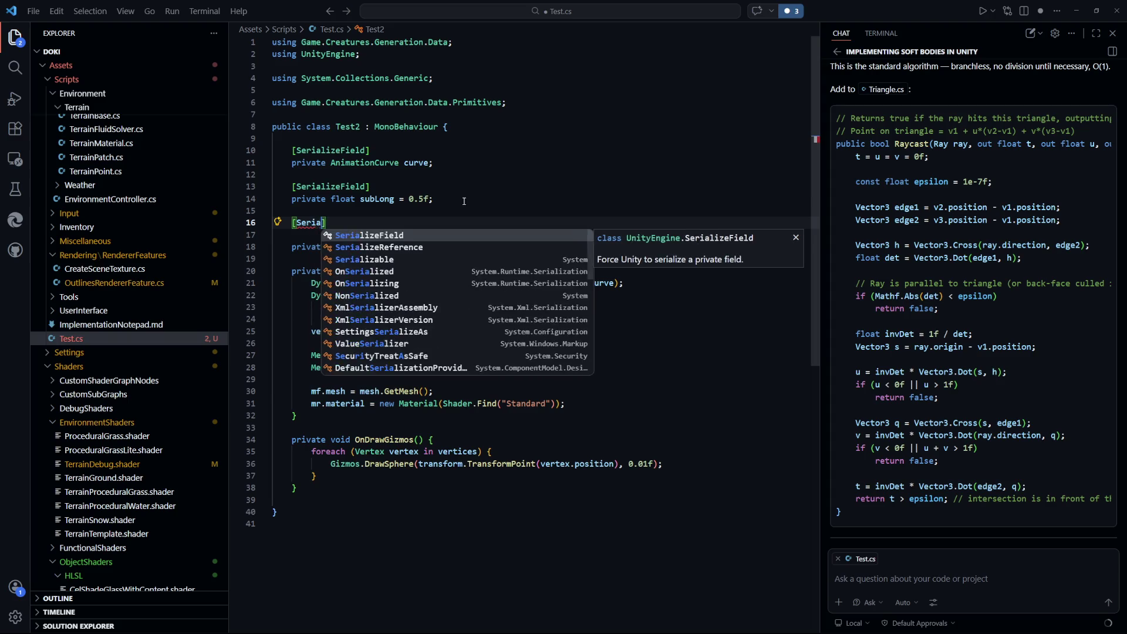
key("Tab")
key("Tab")
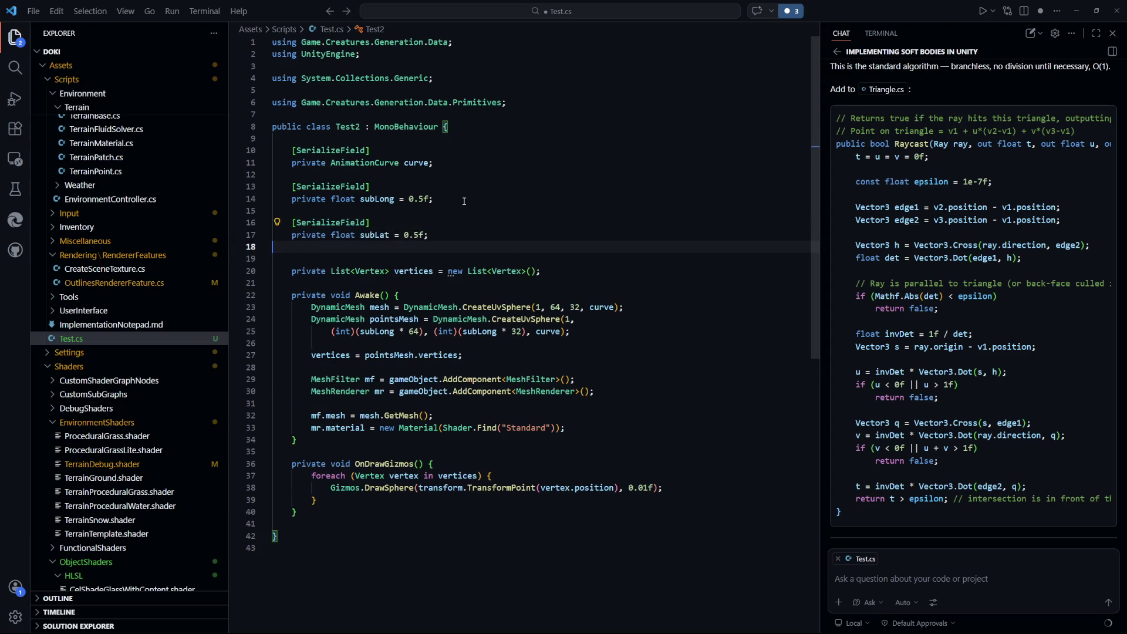
key("Down")
key("Down")
key("Down")
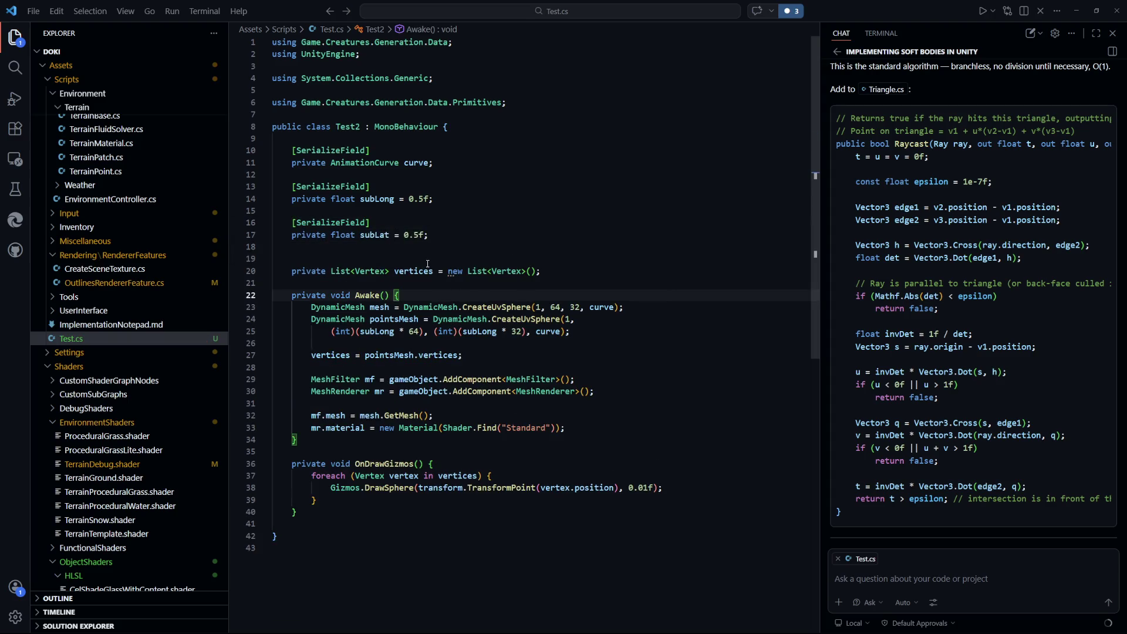
Use subLat in place of the second subLong in the latitude argument, then return to Unity
double_click(377, 235)
key("ctrl+c")
double_click(477, 331)
key("ctrl+v")
left_click(674, 402)
mouse_move(526, 320)
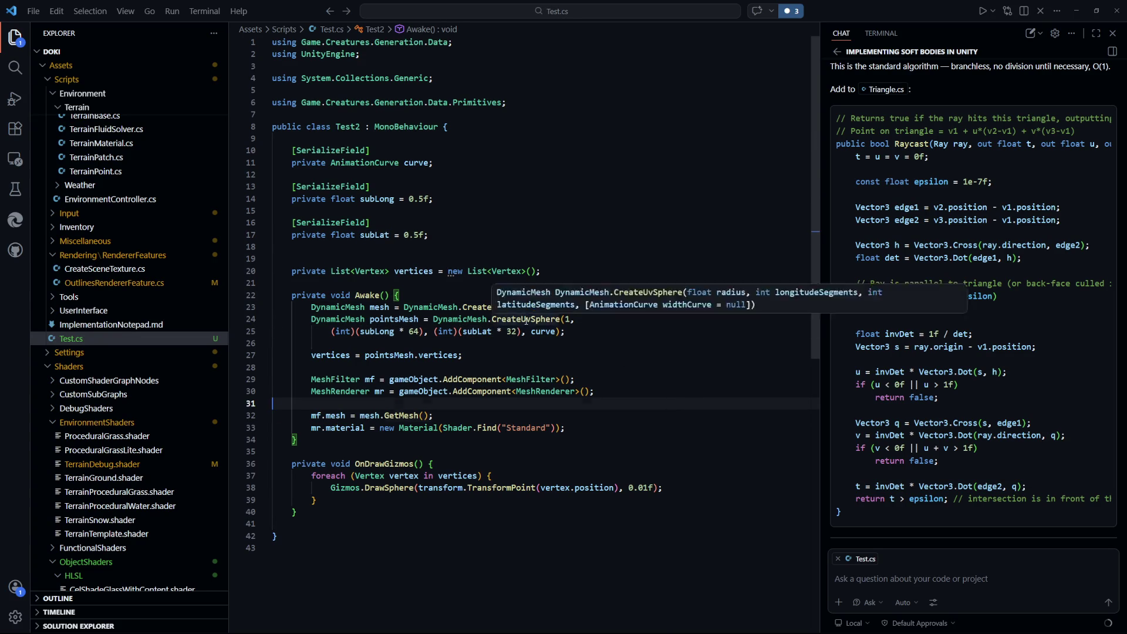
key("alt+Tab")
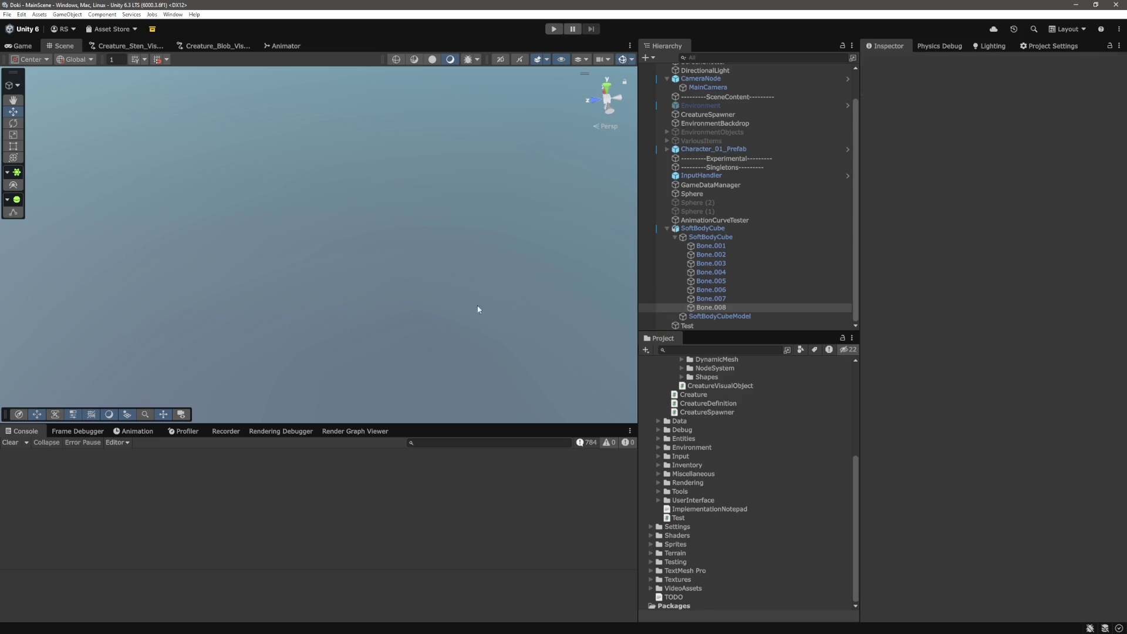
Play the scene, check the magenta dome in Game and Scene views, then stop
right_click(429, 214)
key("ctrl+p")
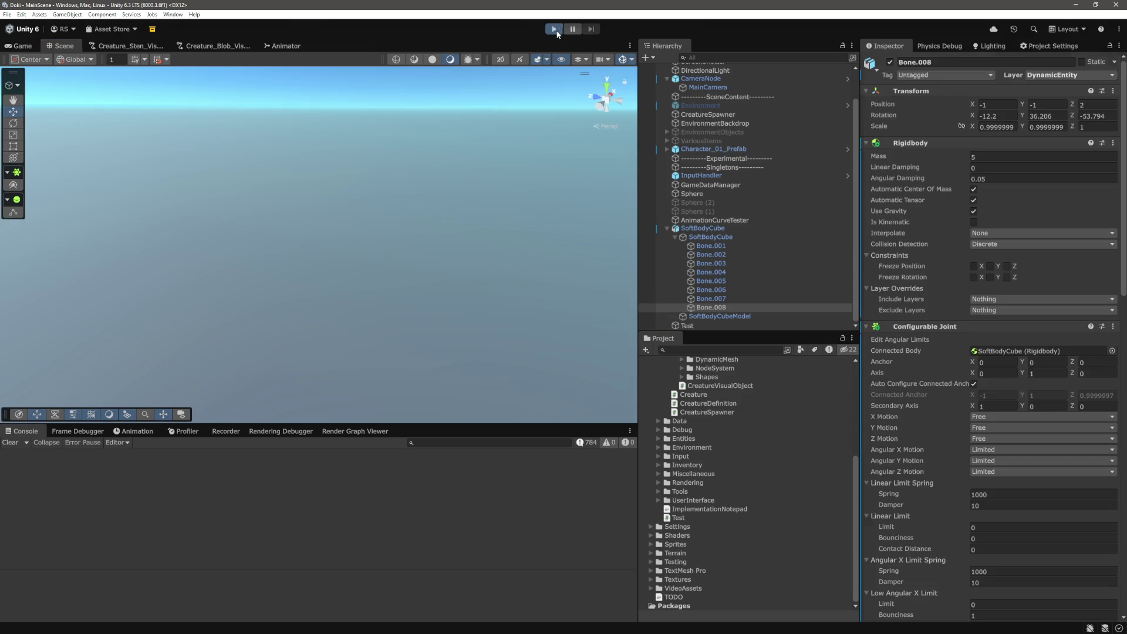
left_click(23, 51)
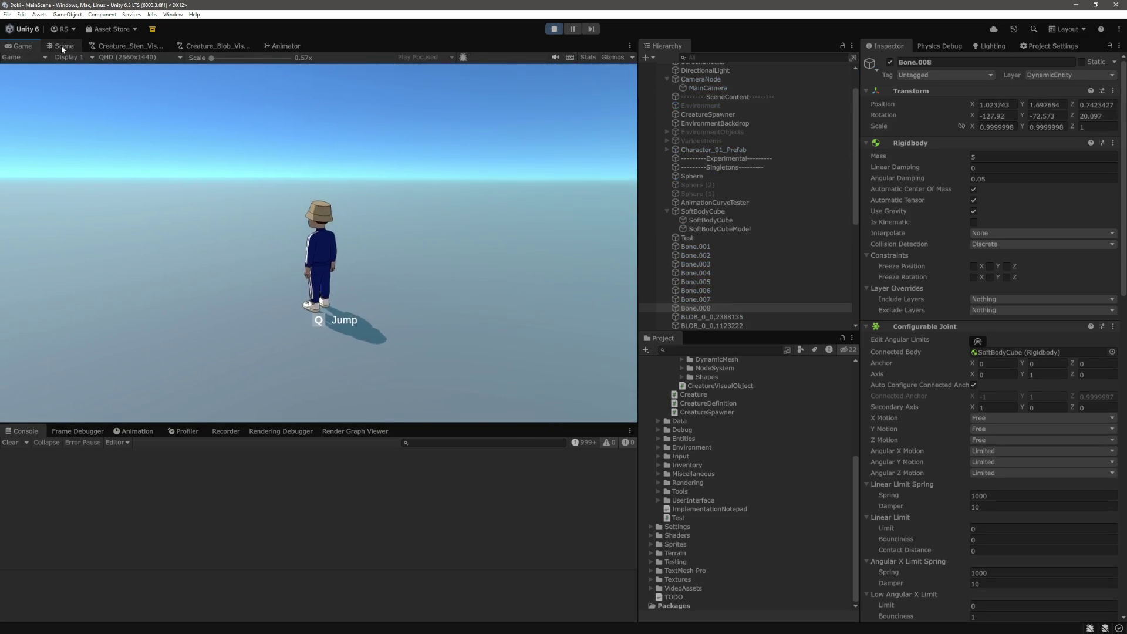
left_click(61, 45)
key("q")
key("w")
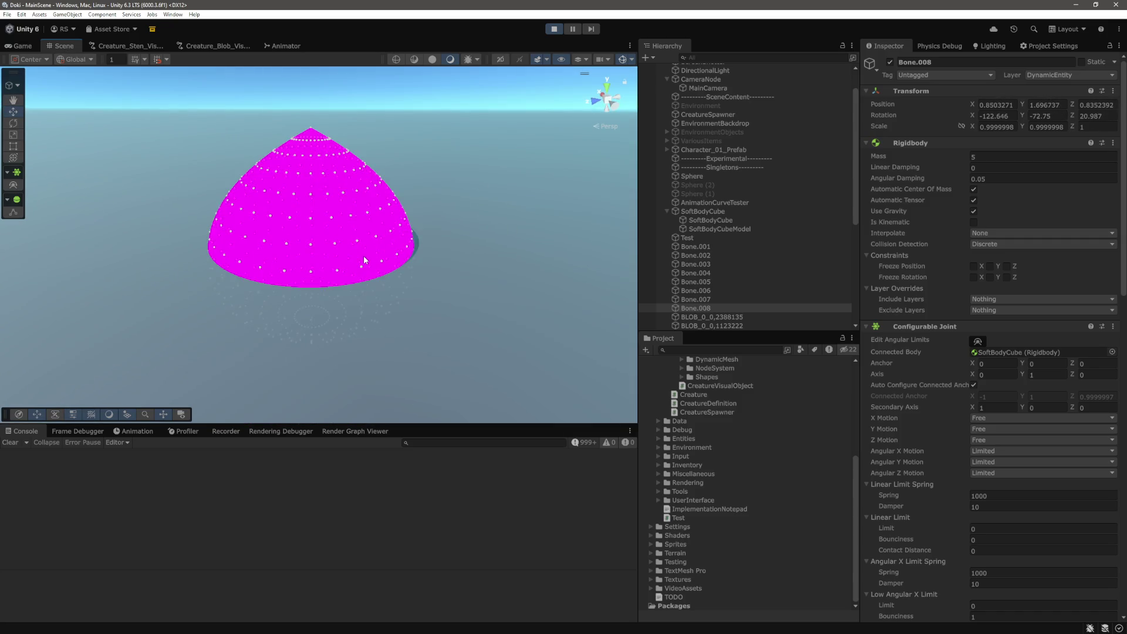
left_click(364, 255)
left_click(554, 29)
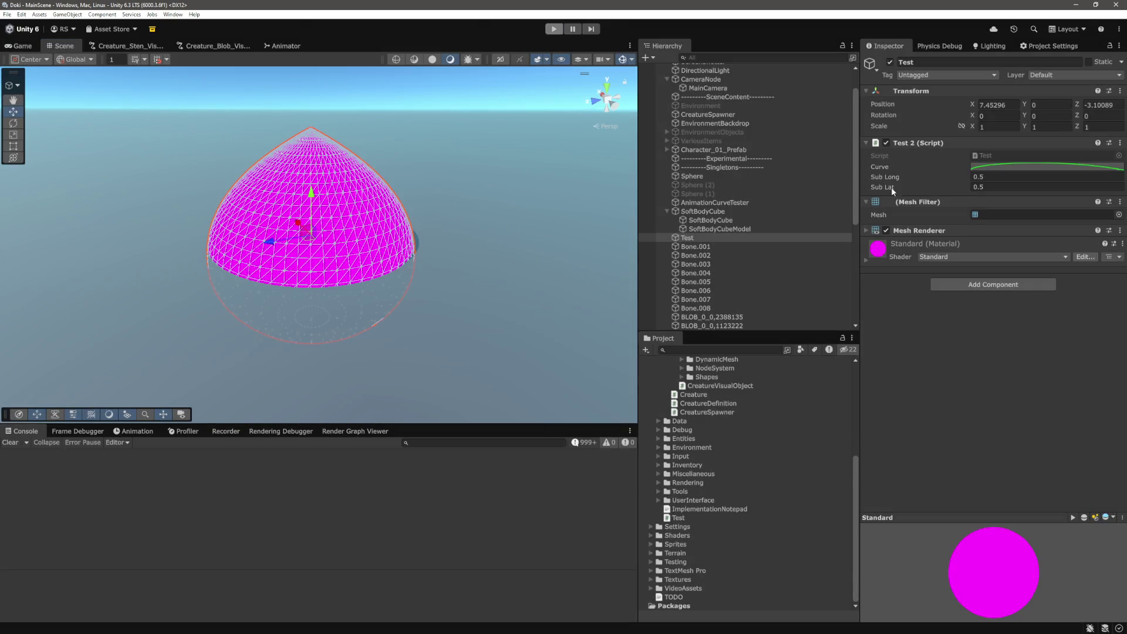
Collapse SoftBodyCube, select Test in the Hierarchy, and start editing its Sub Long value
scroll(1012, 283, "down", 5)
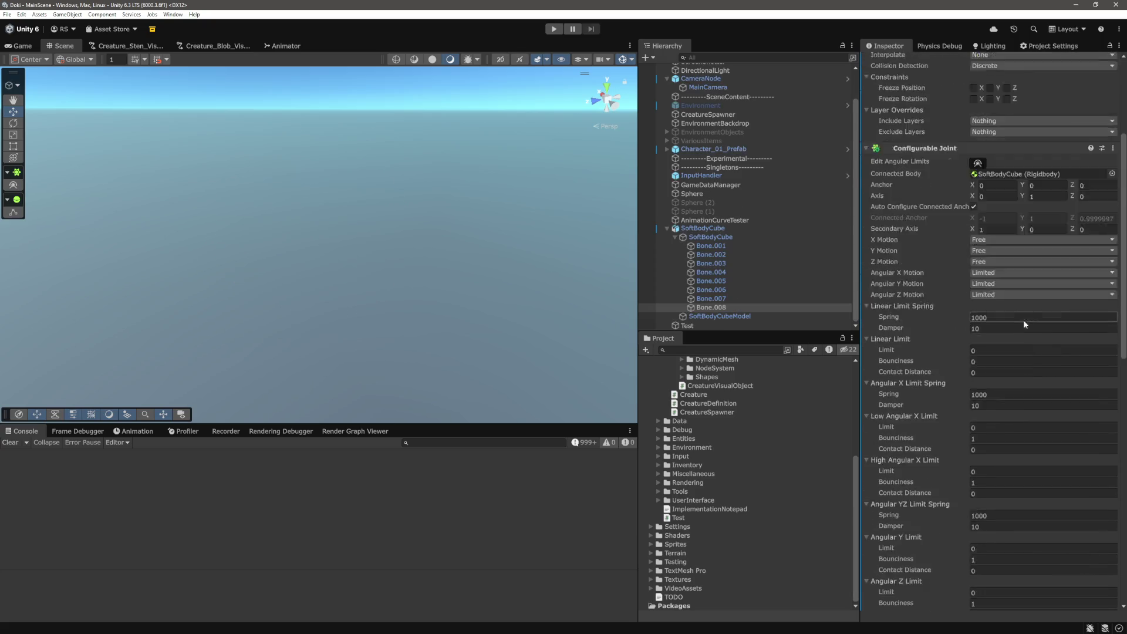
scroll(1023, 319, "up", 5)
left_click(702, 228)
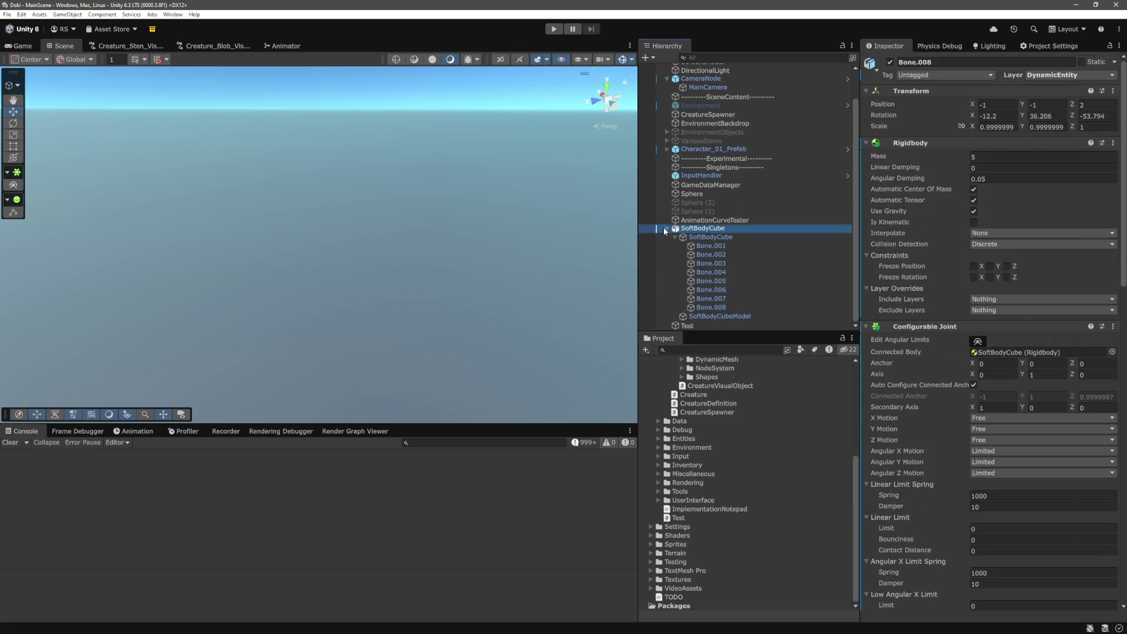
left_click(667, 229)
left_click(691, 272)
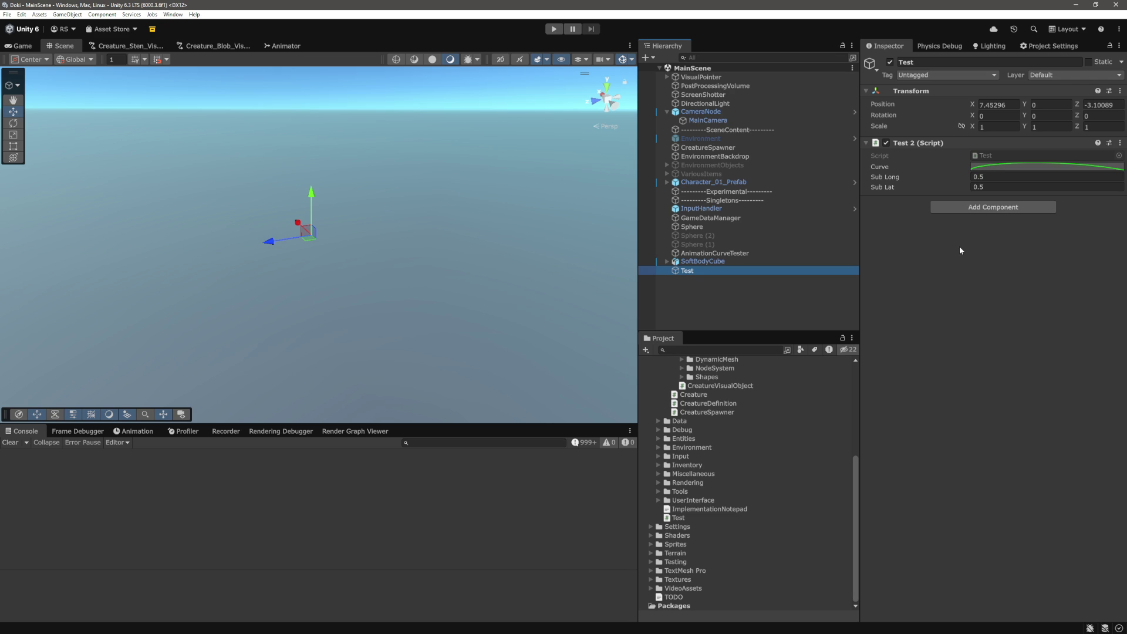
left_click(993, 175)
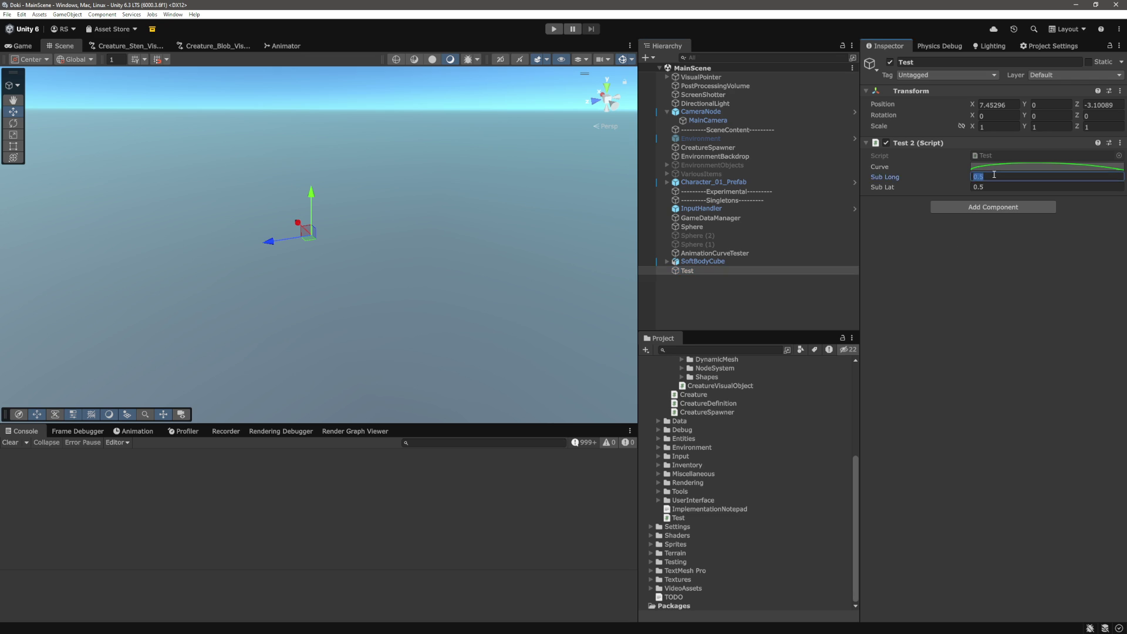
After reviewing Test.cs in VS Code, set Sub Lat to 0.125 and play the scene
key("alt+Tab")
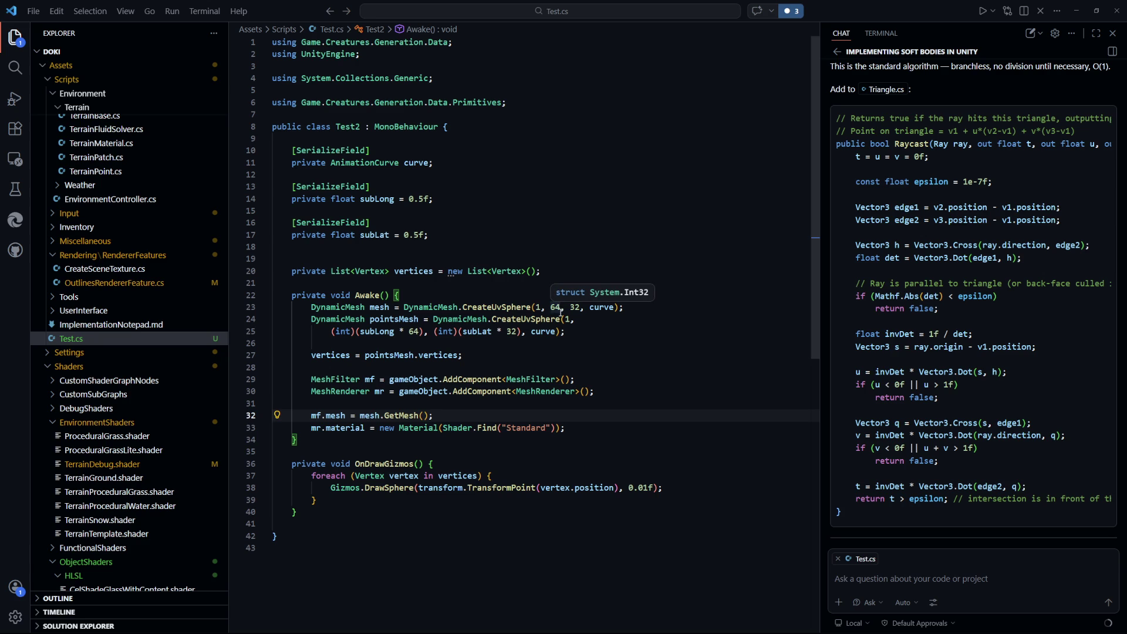
key("alt+Tab")
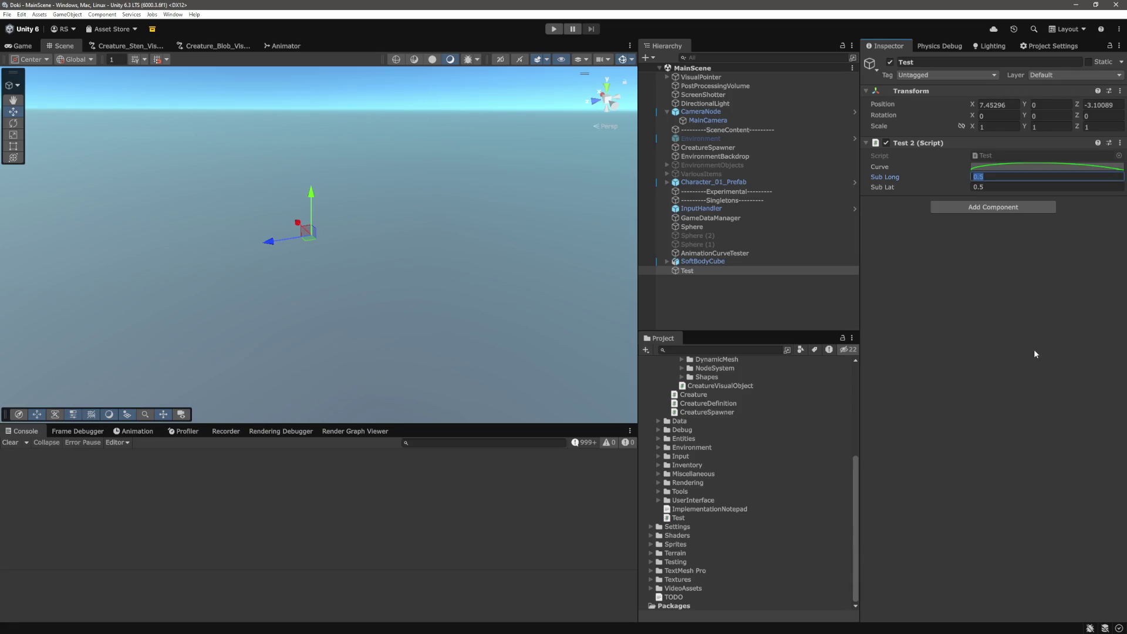
left_click(992, 188)
type("0.125")
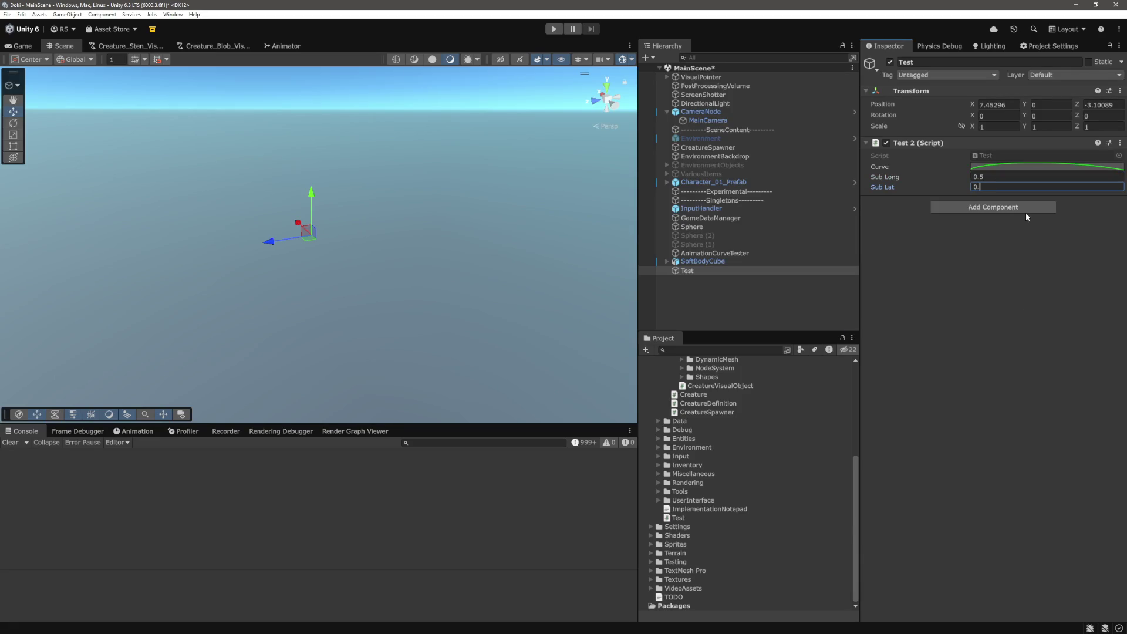
left_click(551, 29)
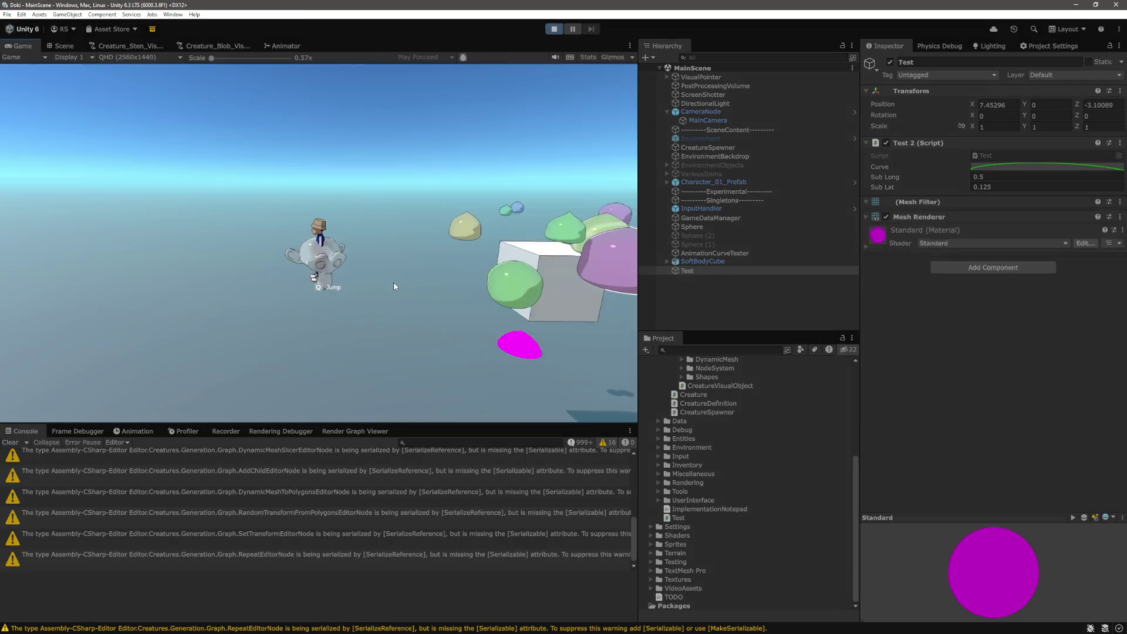
Inspect the magenta dome in the Scene view, orbiting and framing it
left_click(67, 47)
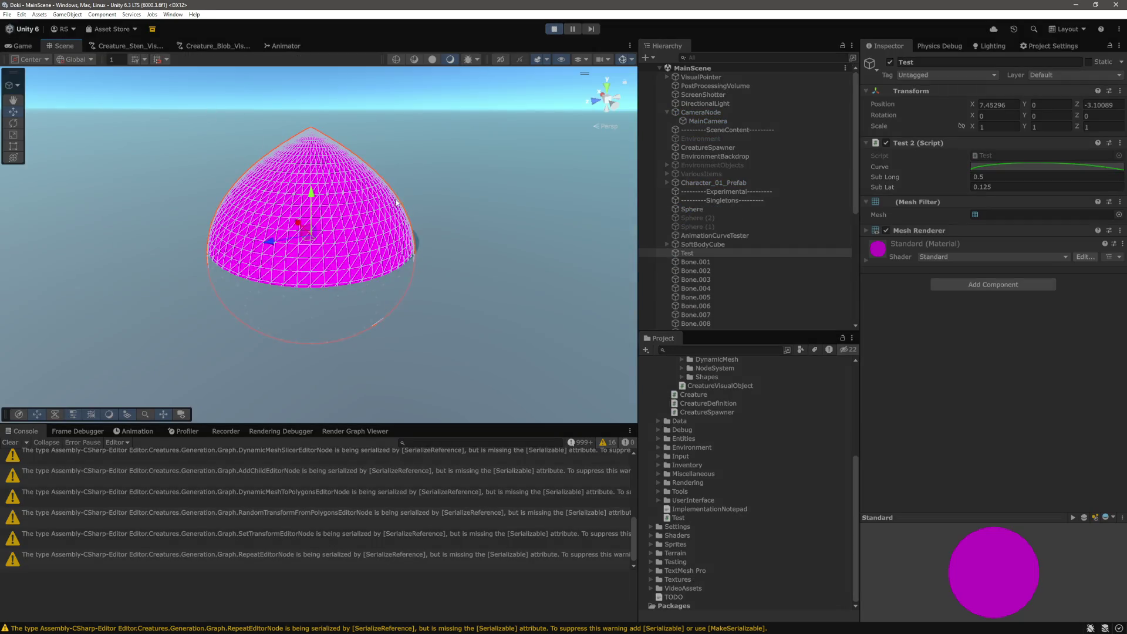
left_click(458, 202)
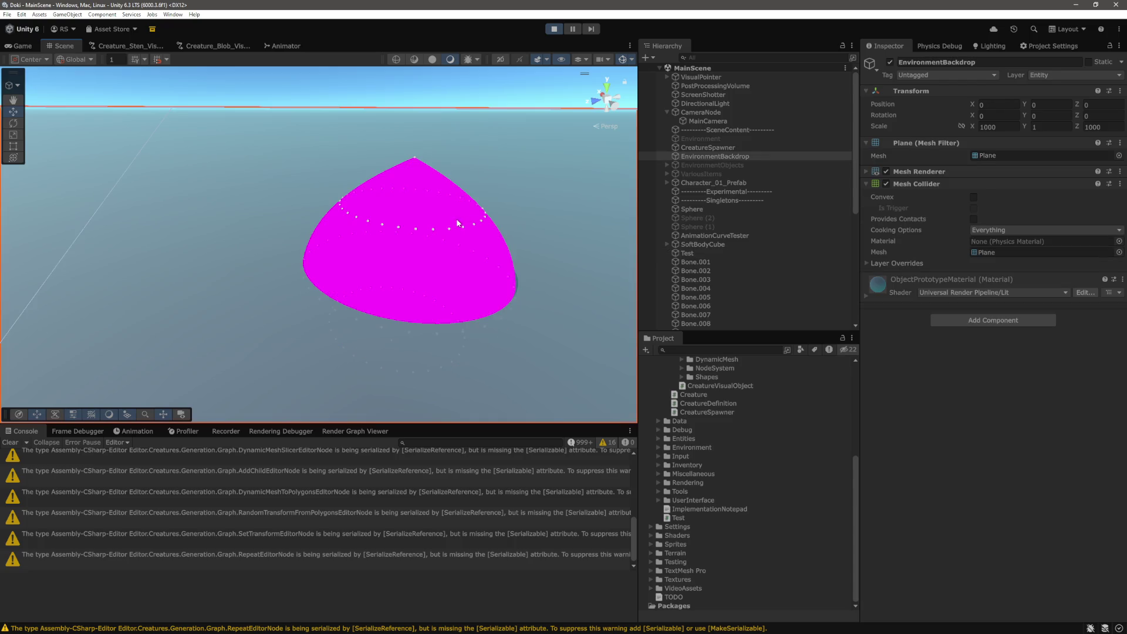
left_click(457, 223)
scroll(411, 222, "up", 3)
left_click(520, 211)
mouse_move(520, 211)
left_mouse_down()
mouse_move(486, 184)
mouse_move(482, 262)
left_mouse_up()
double_click(687, 252)
Stop play mode and go back to the Sub Long field to edit it
left_click(990, 178)
key("ctrl+p")
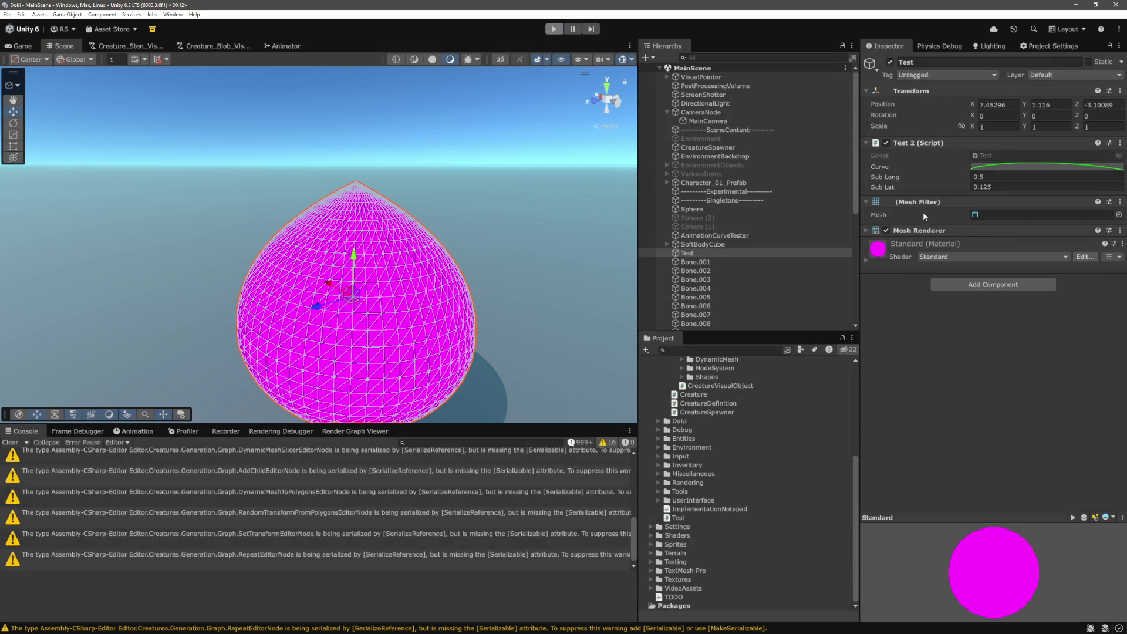
scroll(1017, 264, "down", 3)
scroll(1018, 264, "down", 4)
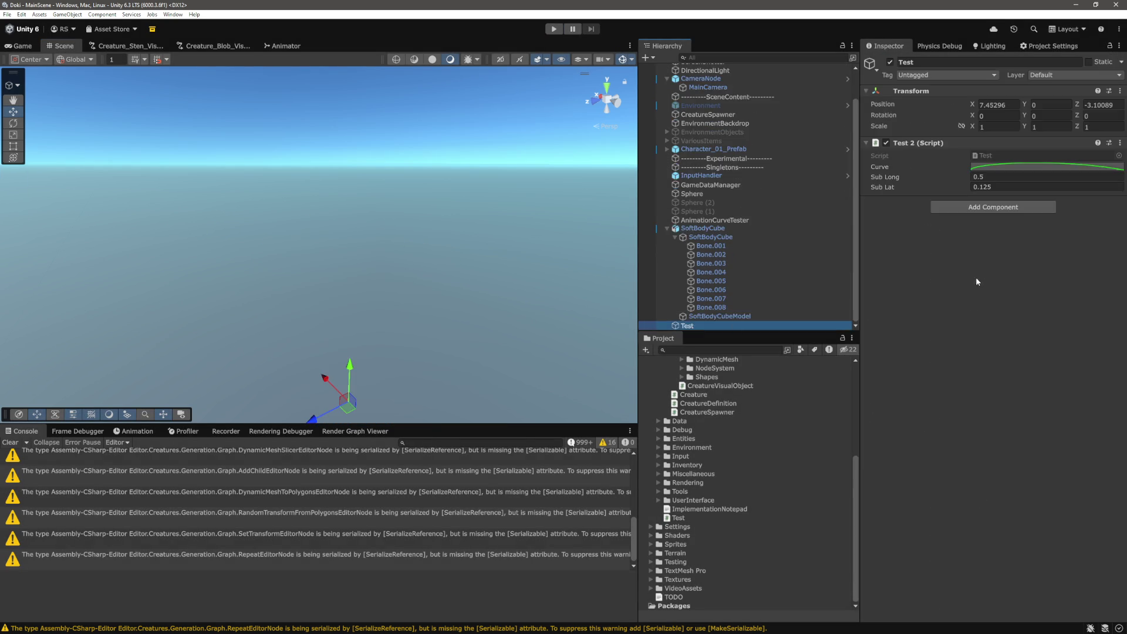
left_click(1010, 178)
Set Sub Long to 0.0625, play the scene, and clear the selection
type("062")
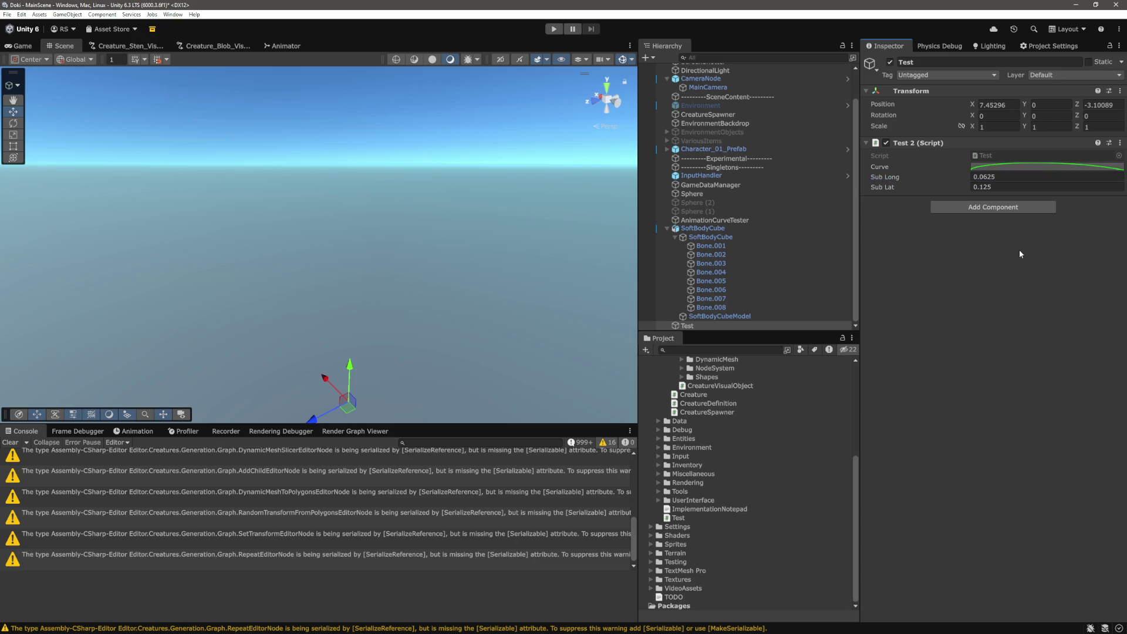
left_click(554, 29)
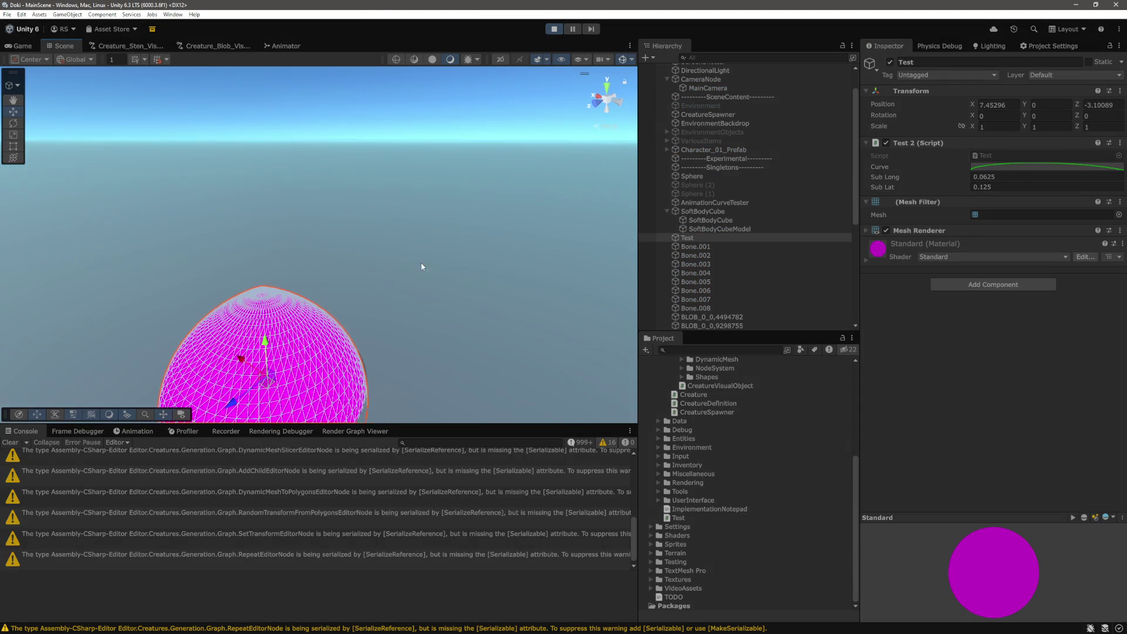
scroll(313, 249, "down", 3)
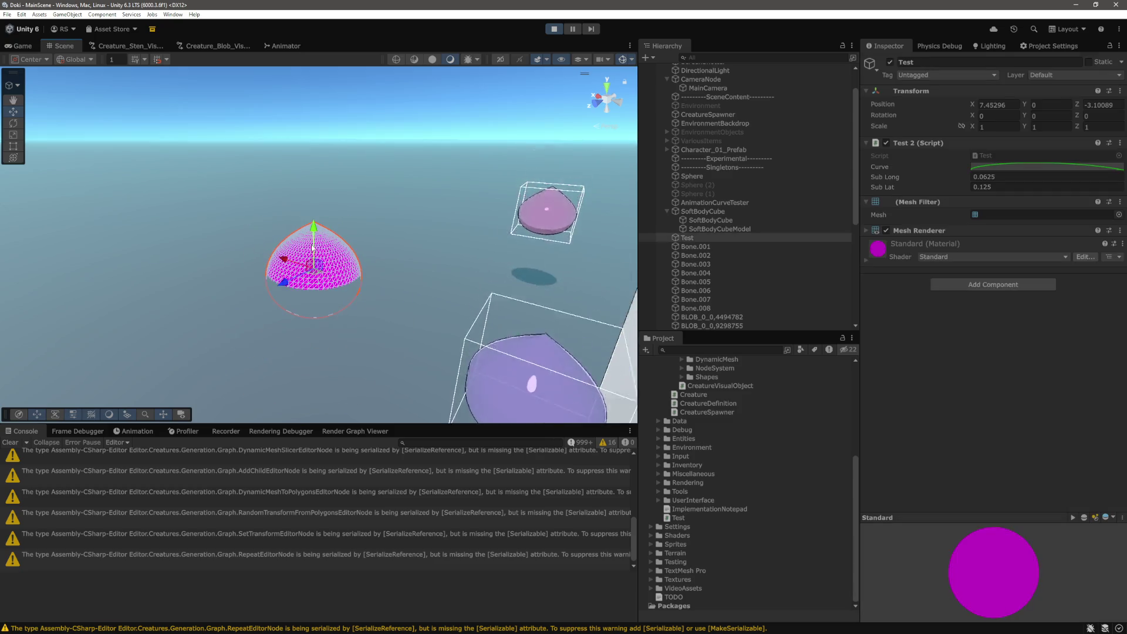
left_click(330, 147)
scroll(407, 157, "up", 3)
Orbit, pan and zoom around the magenta sphere, ending near the cube
mouse_move(406, 159)
left_mouse_down()
mouse_move(382, 281)
mouse_move(435, 259)
mouse_move(404, 316)
left_mouse_up()
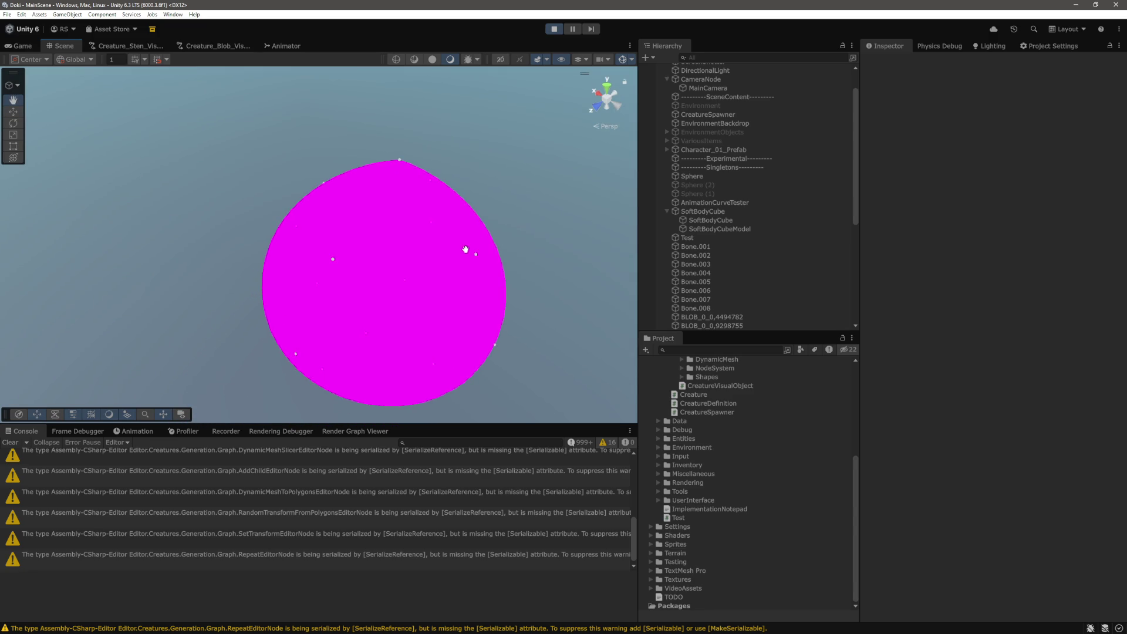
left_click_drag(463, 262, 454, 275)
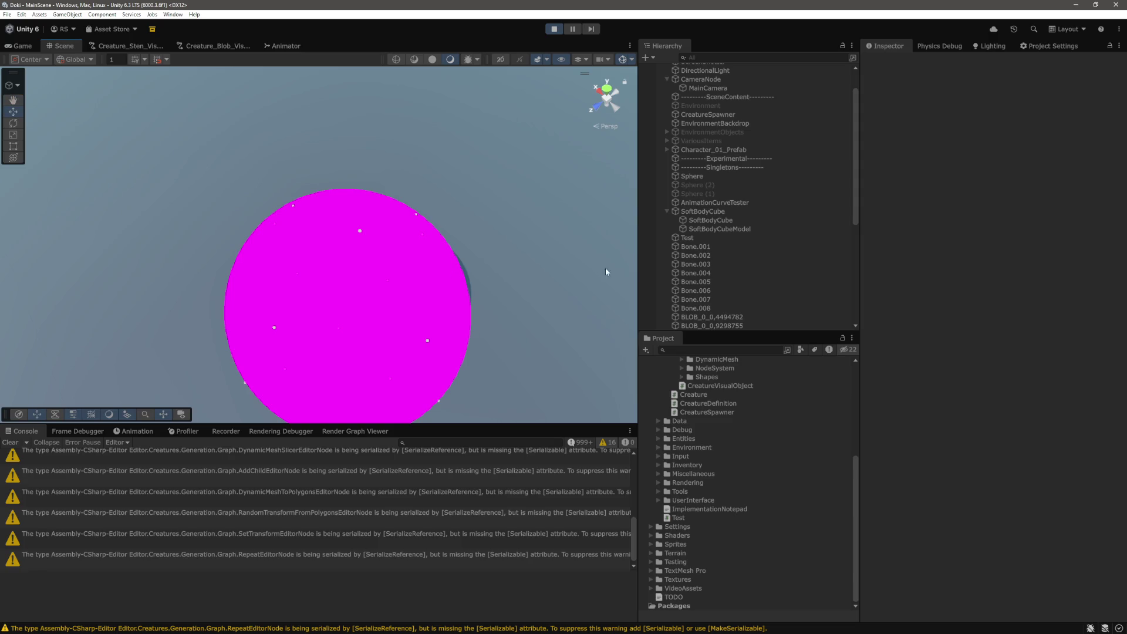
left_click_drag(606, 272, 520, 287)
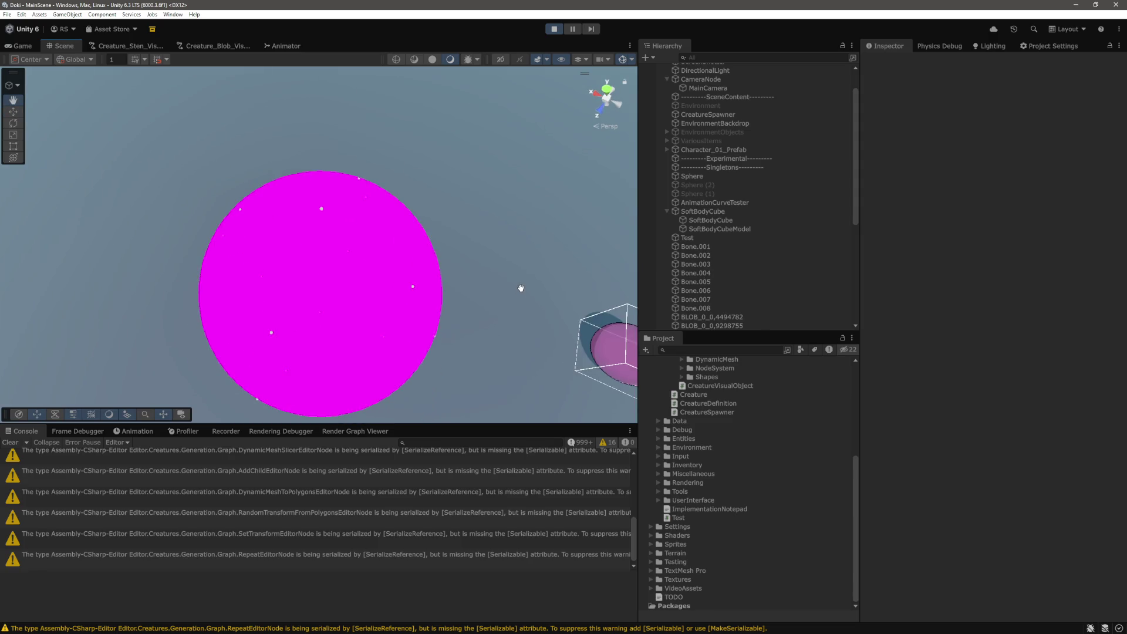
mouse_move(359, 184)
left_mouse_down()
mouse_move(442, 317)
mouse_move(471, 173)
left_mouse_up()
mouse_move(459, 238)
left_mouse_down()
mouse_move(465, 189)
mouse_move(473, 221)
mouse_move(446, 322)
mouse_move(460, 314)
mouse_move(423, 346)
mouse_move(358, 329)
mouse_move(422, 260)
mouse_move(276, 327)
mouse_move(474, 343)
mouse_move(502, 209)
left_mouse_up()
scroll(356, 339, "down", 3)
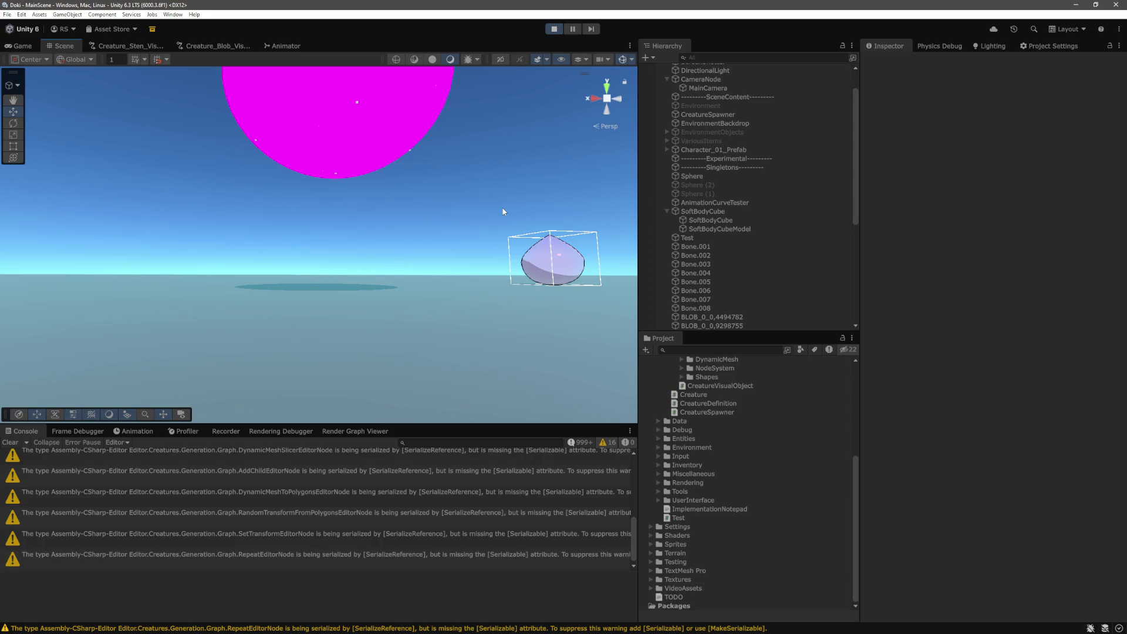
mouse_move(503, 212)
left_mouse_down()
mouse_move(456, 247)
mouse_move(224, 219)
mouse_move(353, 213)
mouse_move(482, 231)
mouse_move(320, 157)
left_mouse_up()
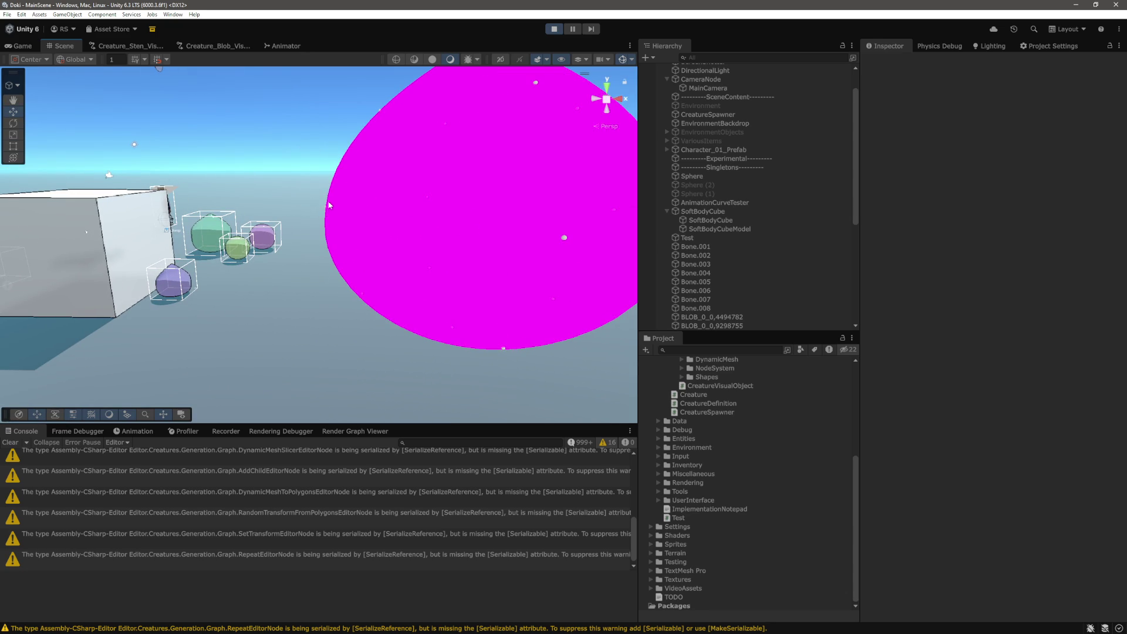
Frame the soft-body cube, check it in the Game view, then select the SoftBodyCube root
left_click(90, 239)
key("f")
key("ctrl+2")
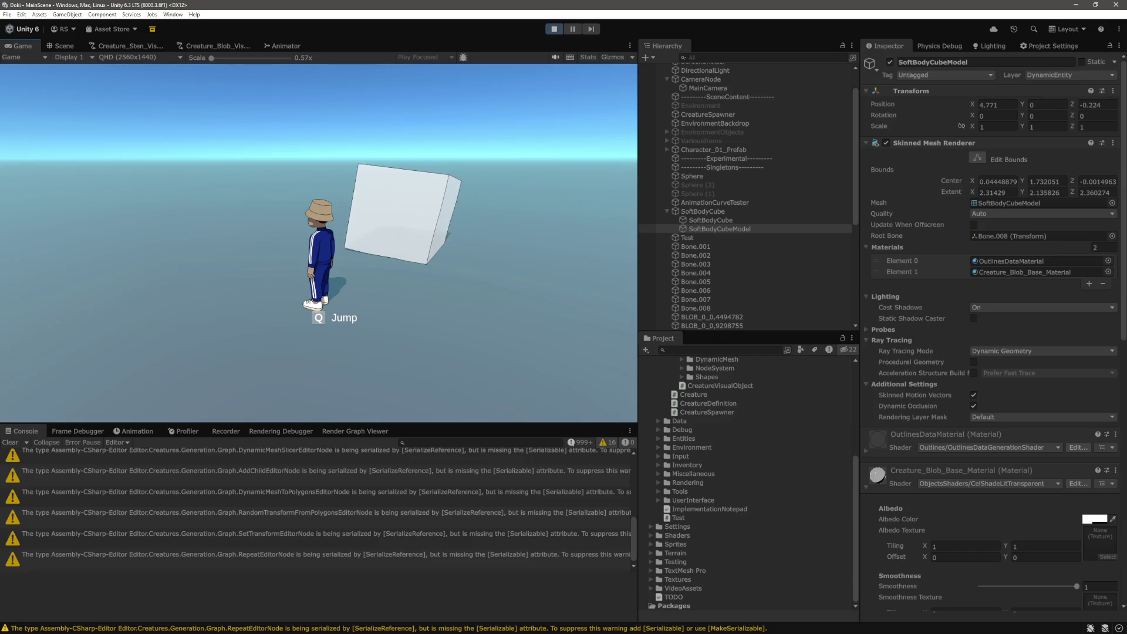
left_click(63, 45)
mouse_move(403, 227)
left_mouse_down()
mouse_move(351, 232)
mouse_move(500, 255)
mouse_move(231, 319)
left_mouse_up()
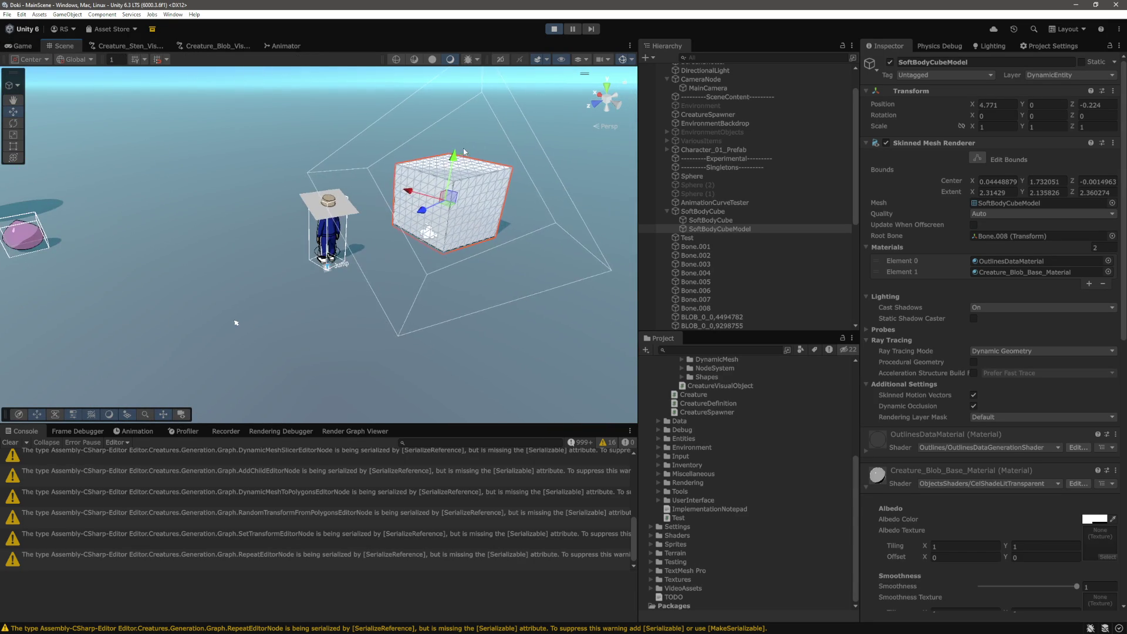
left_click(703, 211)
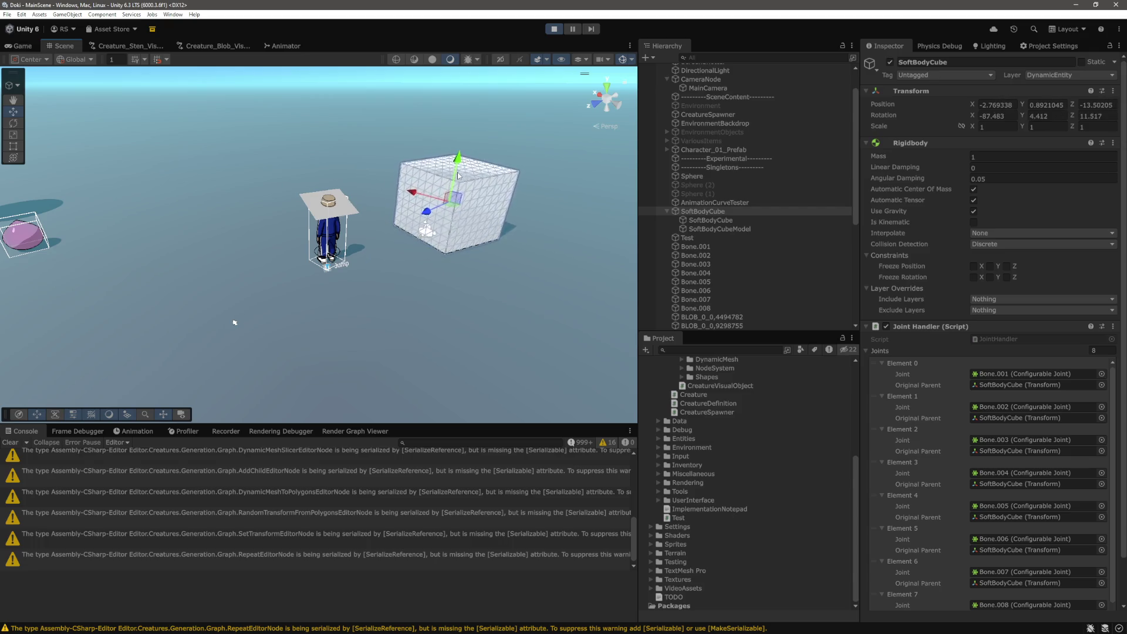
Lift the cube with the Y handle, then select Bone.001–Bone.008 to show their joint settings
left_click_drag(459, 160, 459, 162)
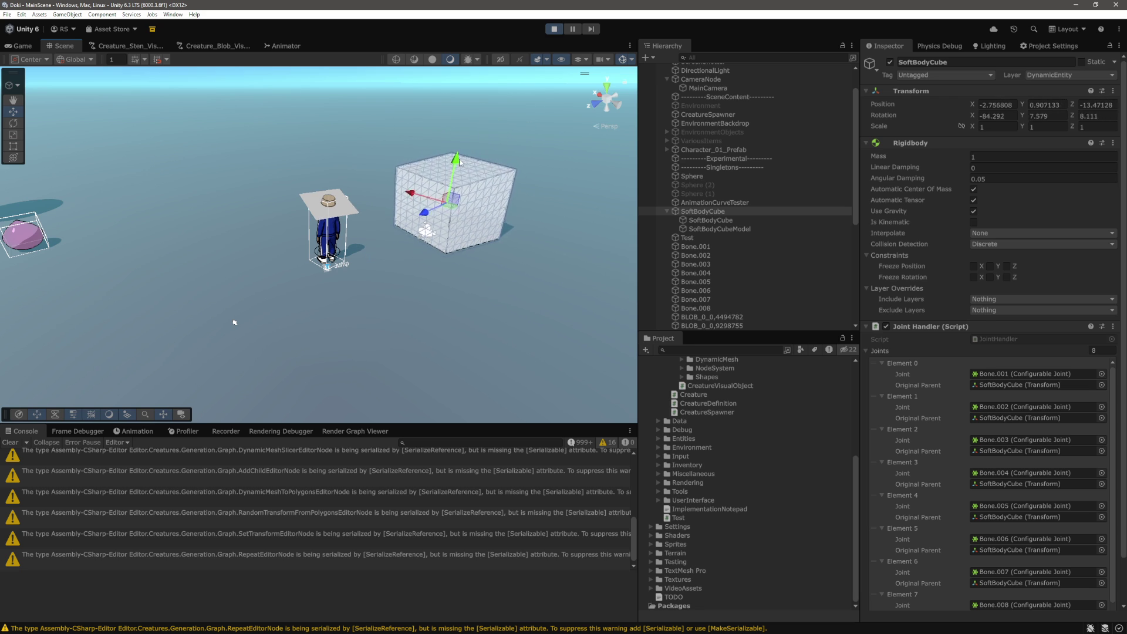
left_click(696, 247)
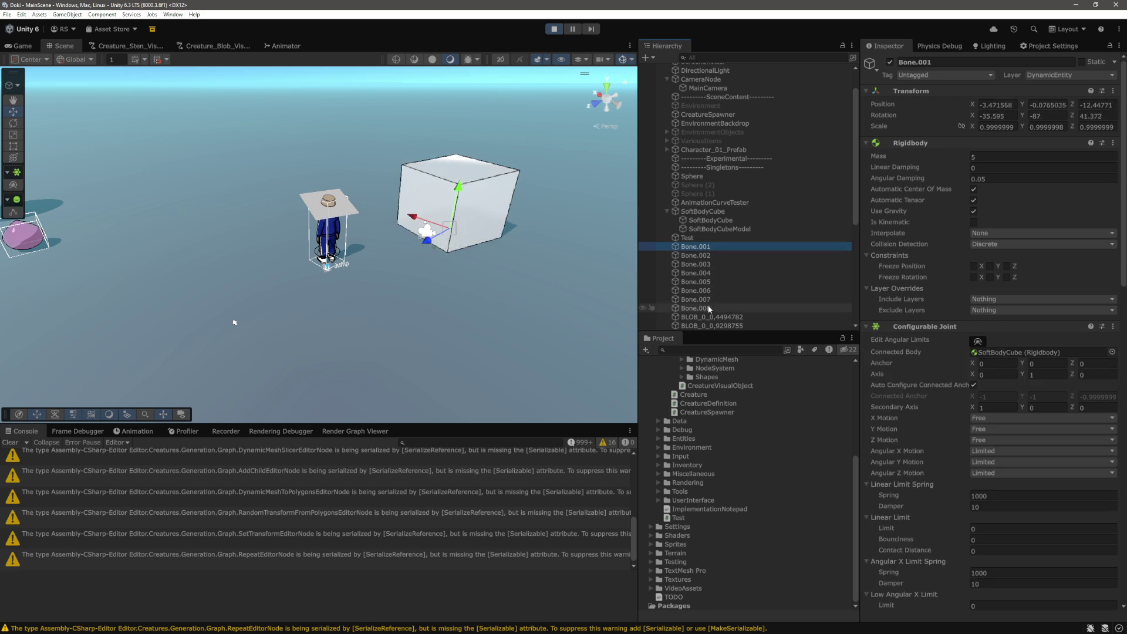
left_click(696, 308, "shift")
scroll(1000, 348, "down", 2)
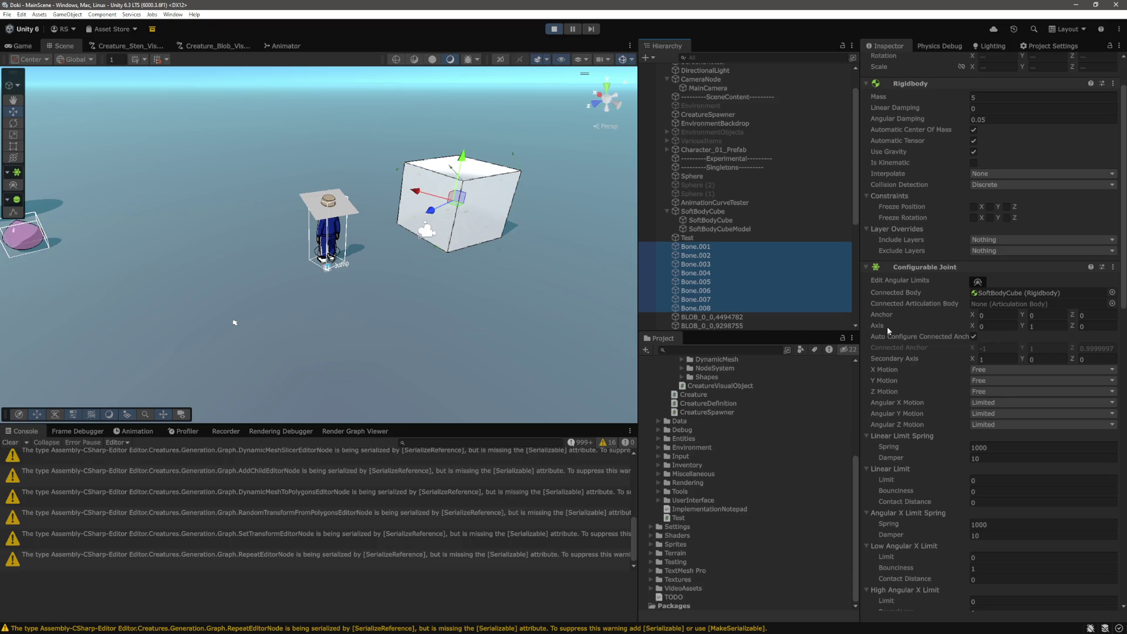
Set the eight bones' Rigidbody mass to 0 (clamped to 1e-07) and watch the cube collapse
left_click(991, 96)
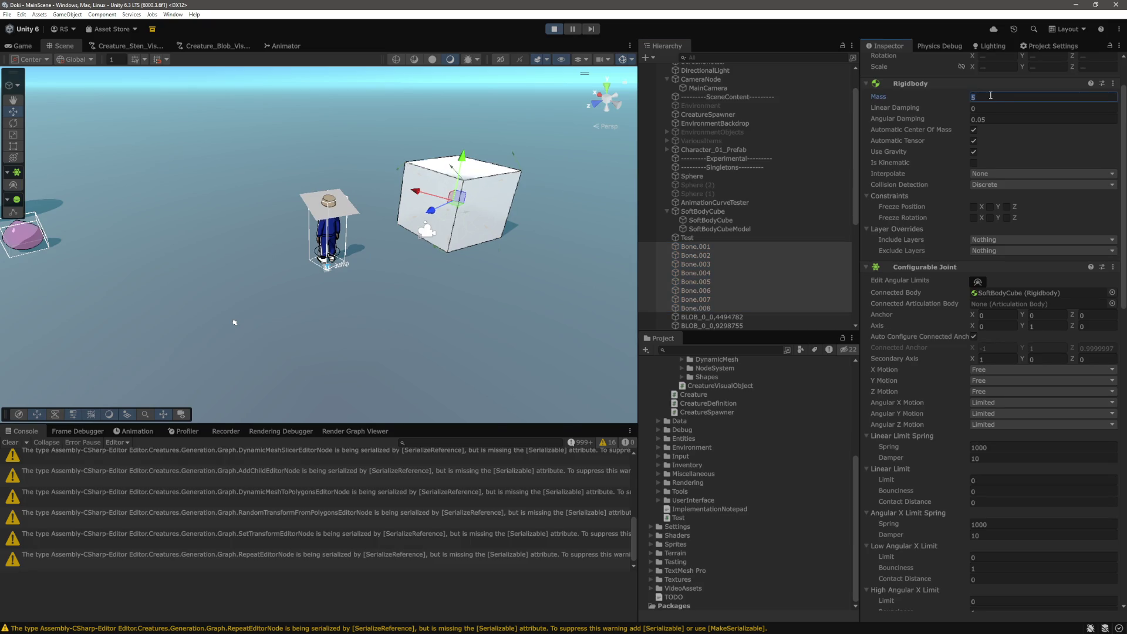
type("0")
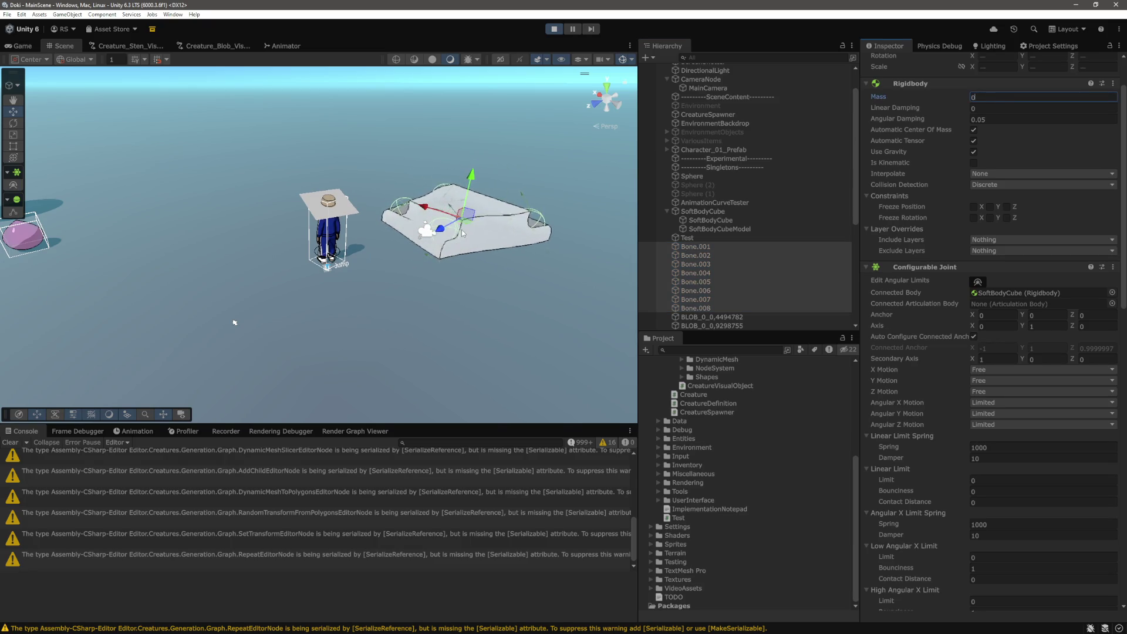
mouse_move(562, 183)
left_mouse_down()
mouse_move(512, 162)
mouse_move(487, 176)
left_mouse_up()
scroll(463, 188, "up", 5)
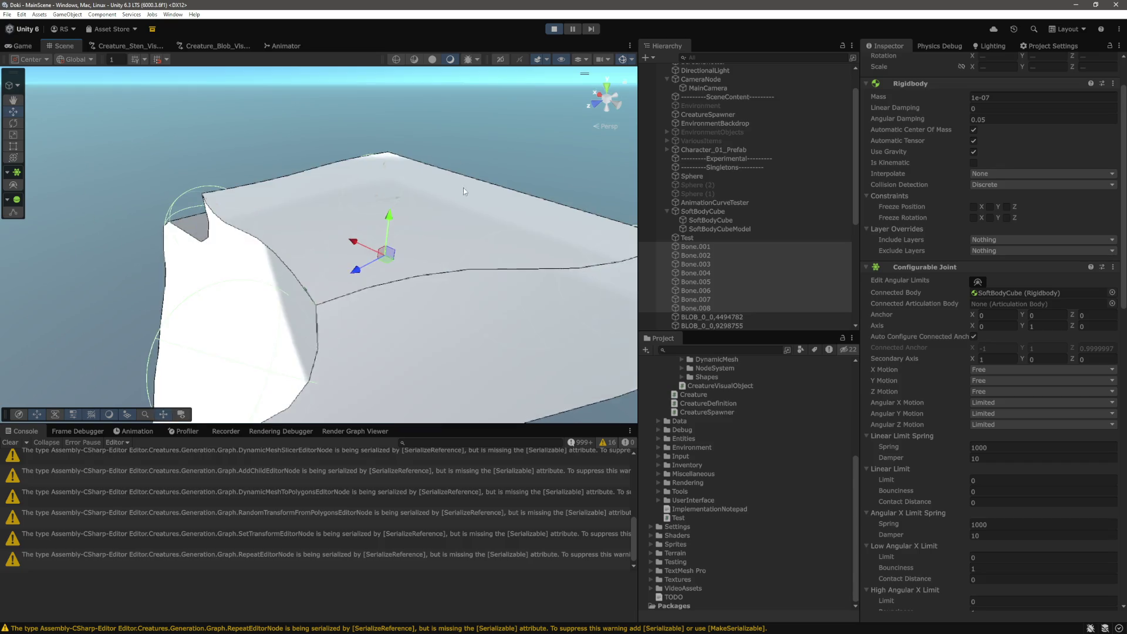
scroll(458, 209, "down", 5)
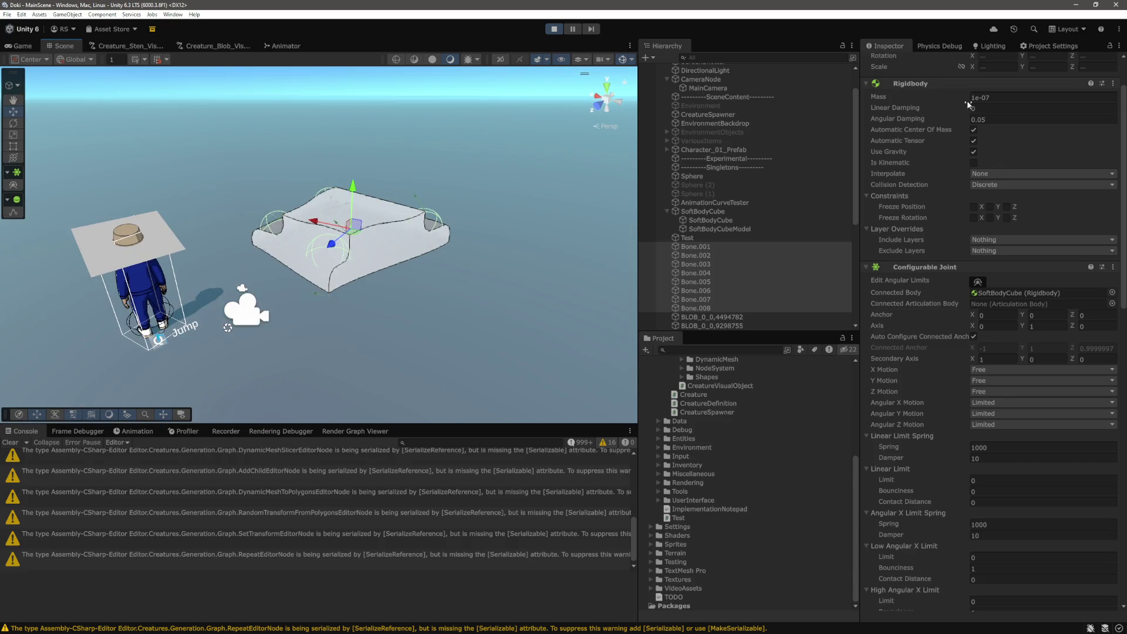
left_click_drag(352, 187, 358, 145)
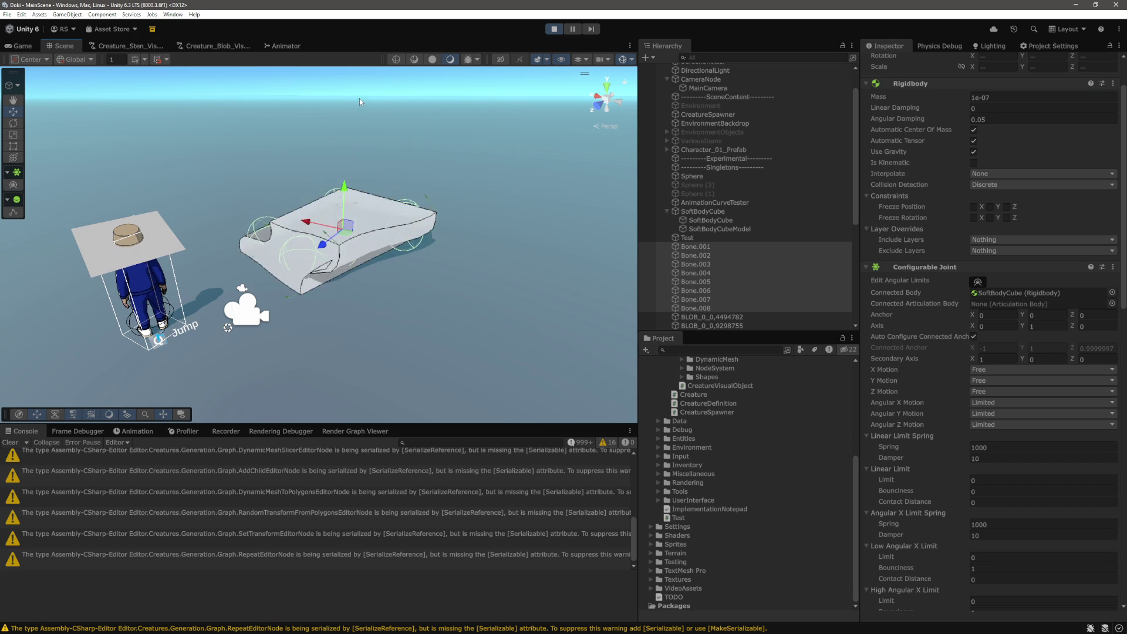
Restore the bones' Rigidbody mass to 5 and view the recovered cube
left_click(1001, 96)
type("1")
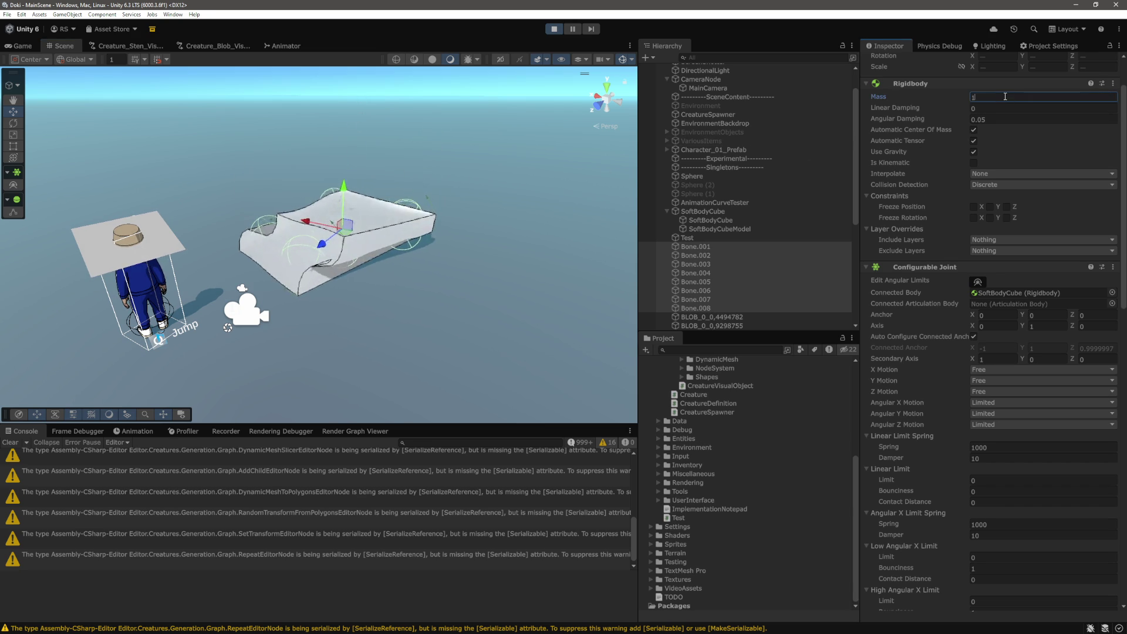
key("BackSpace")
type("5")
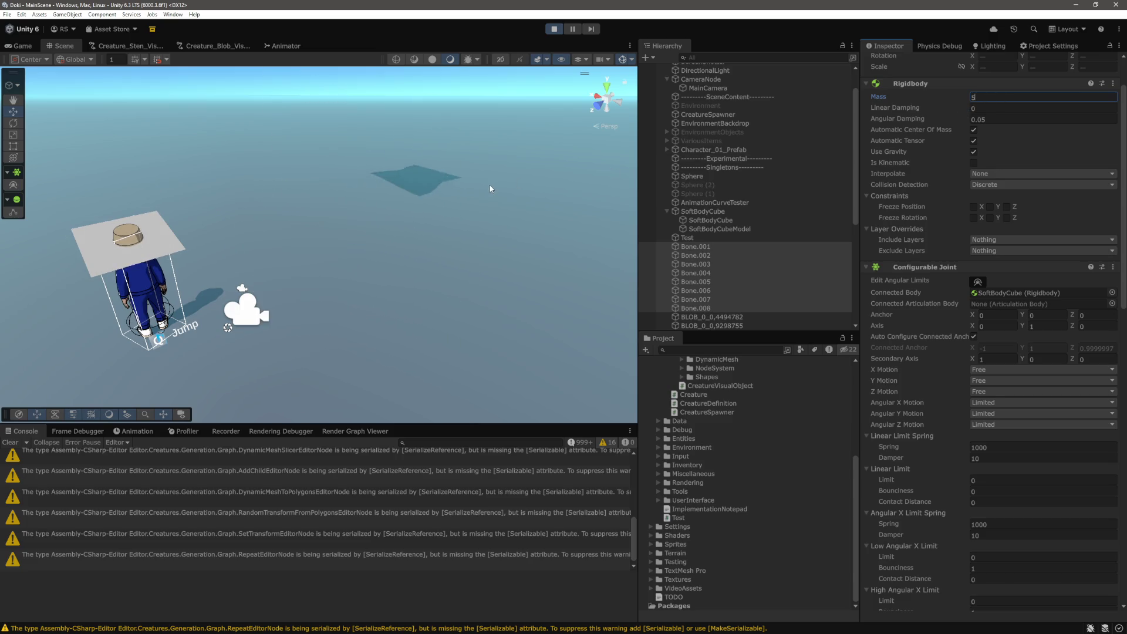
mouse_move(491, 188)
left_mouse_down()
mouse_move(456, 61)
mouse_move(468, 569)
mouse_move(432, 37)
mouse_move(416, 241)
mouse_move(419, 221)
mouse_move(397, 237)
left_mouse_up()
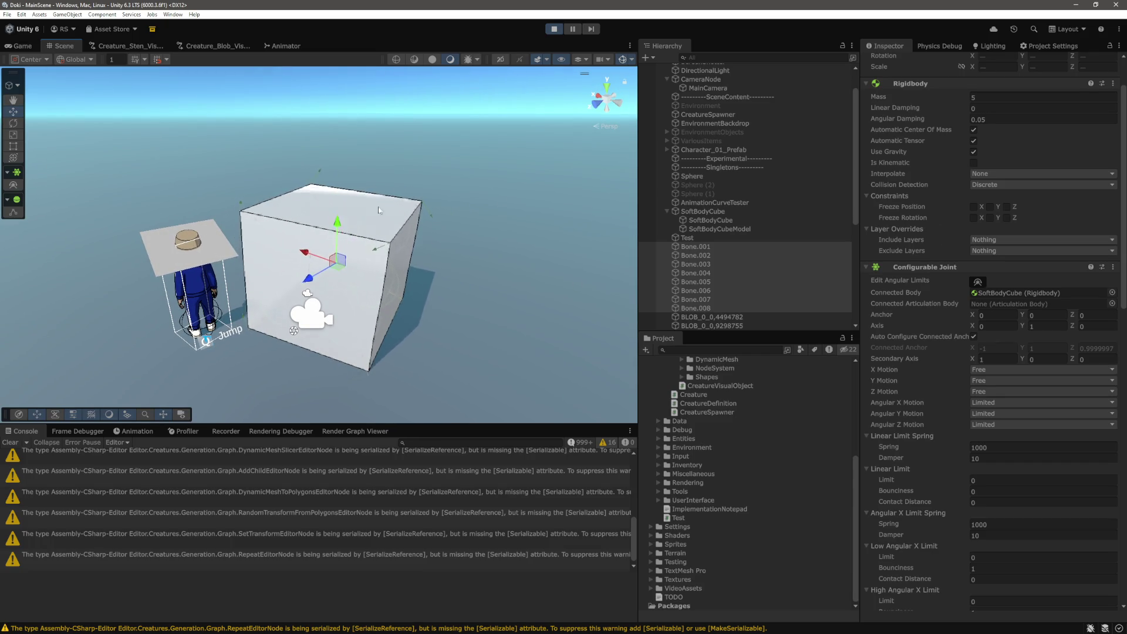
Drag Bone.002 to test the cube, then check the SoftBodyCube Rigidbody
left_click(724, 220)
left_click(693, 254)
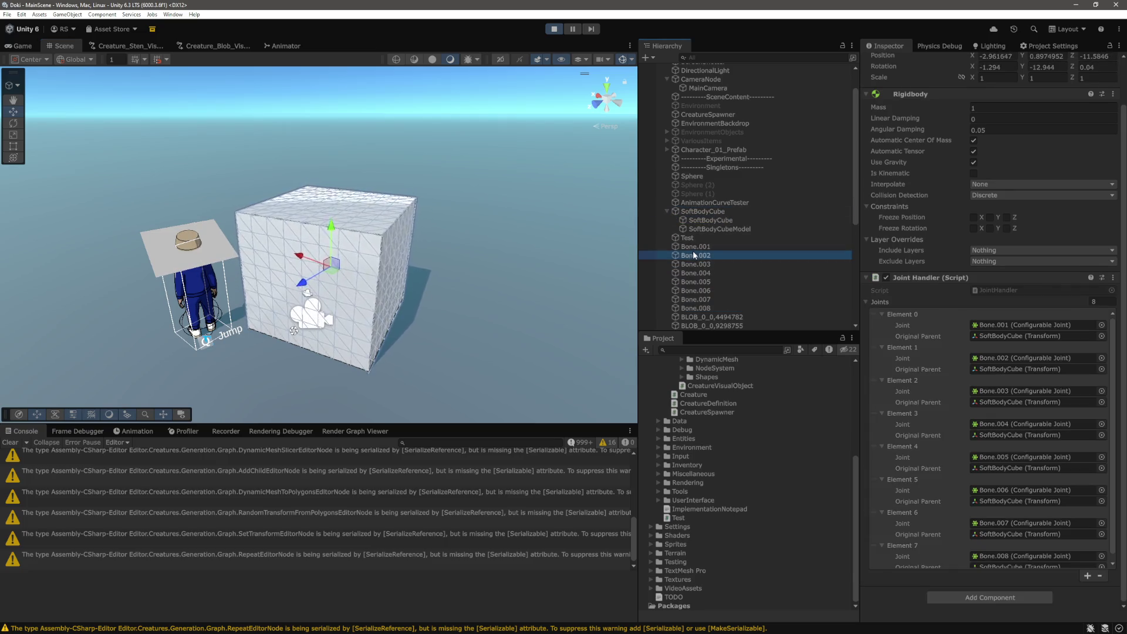
mouse_move(376, 258)
left_mouse_down()
mouse_move(386, 208)
mouse_move(394, 251)
left_mouse_up()
left_click(744, 212)
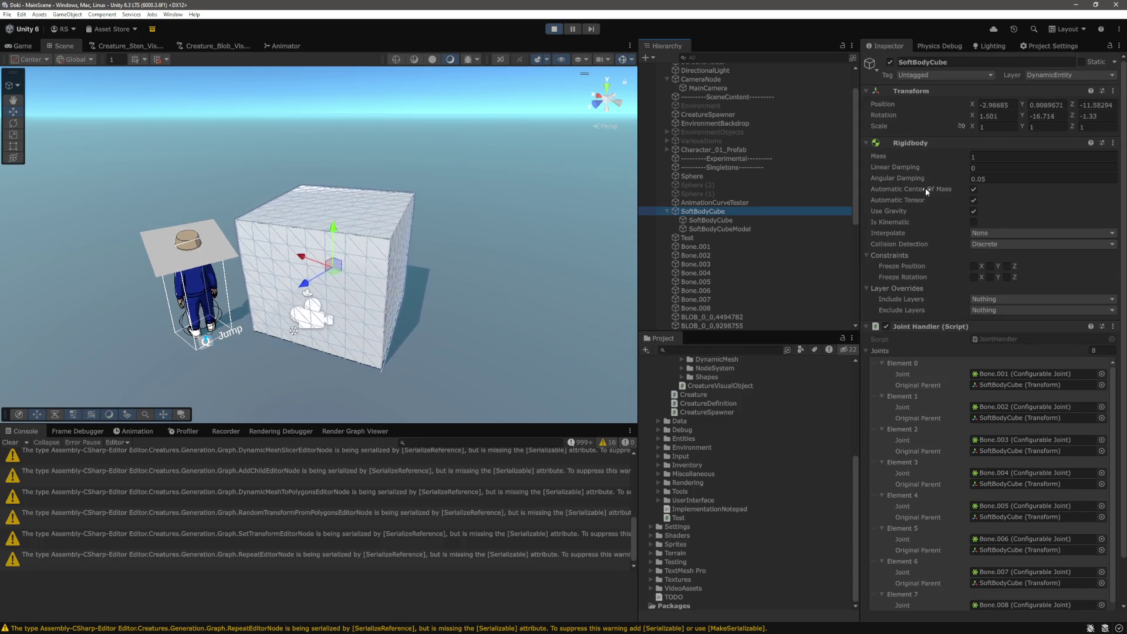
Tick Is Kinematic on Bone.001–Bone.008, untick it again, then select SoftBodyCube
left_click(697, 249)
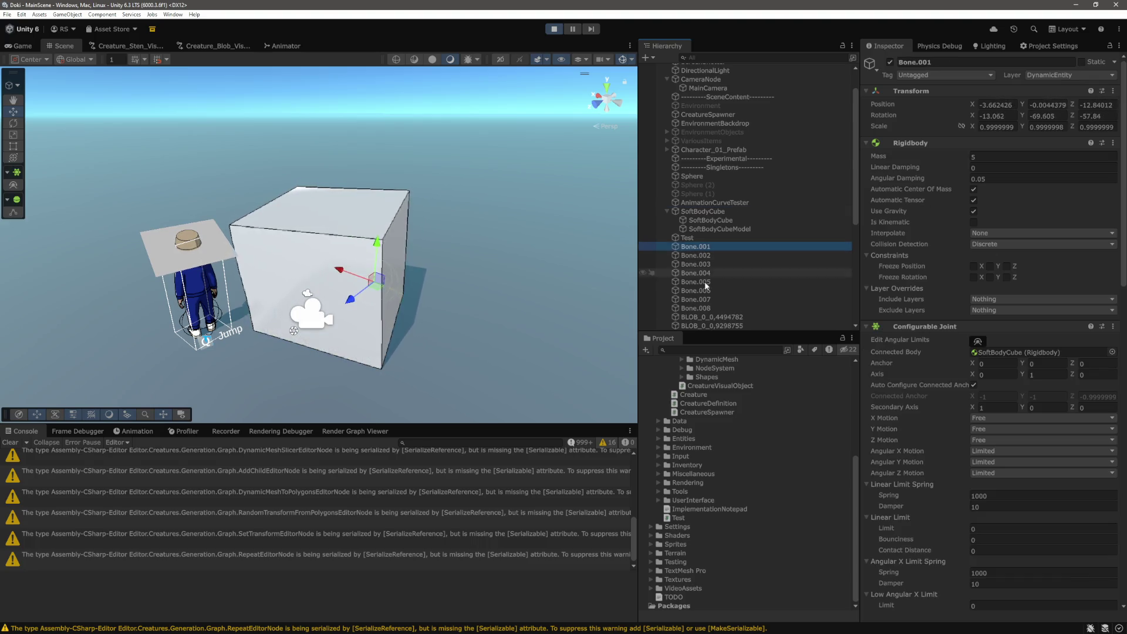
left_click(699, 308, "shift")
left_click(976, 222)
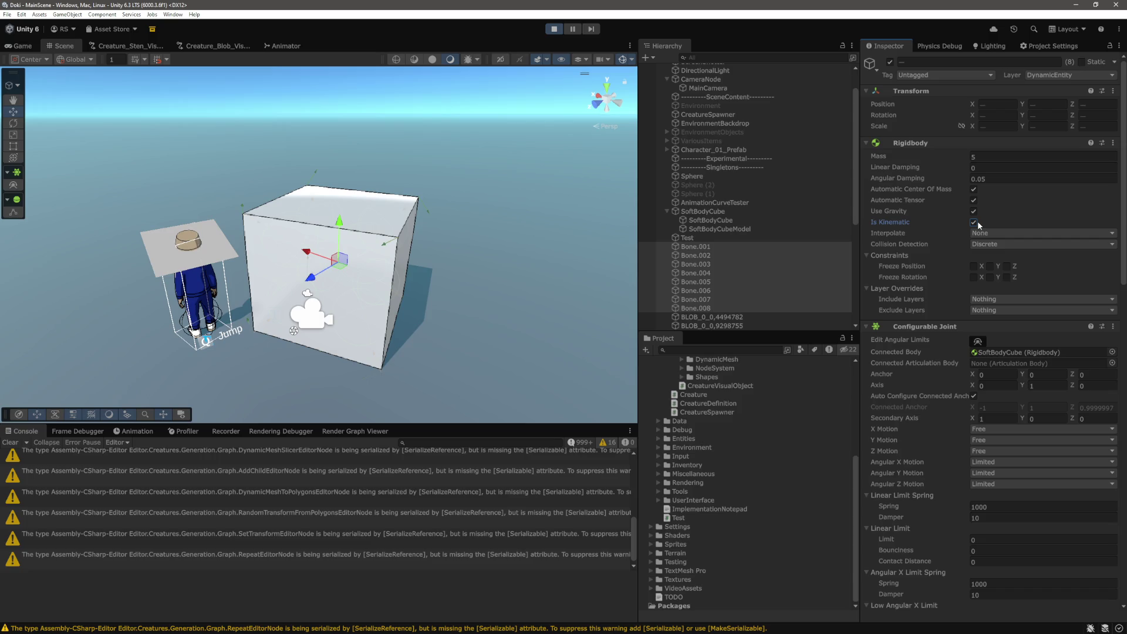
left_click(712, 255)
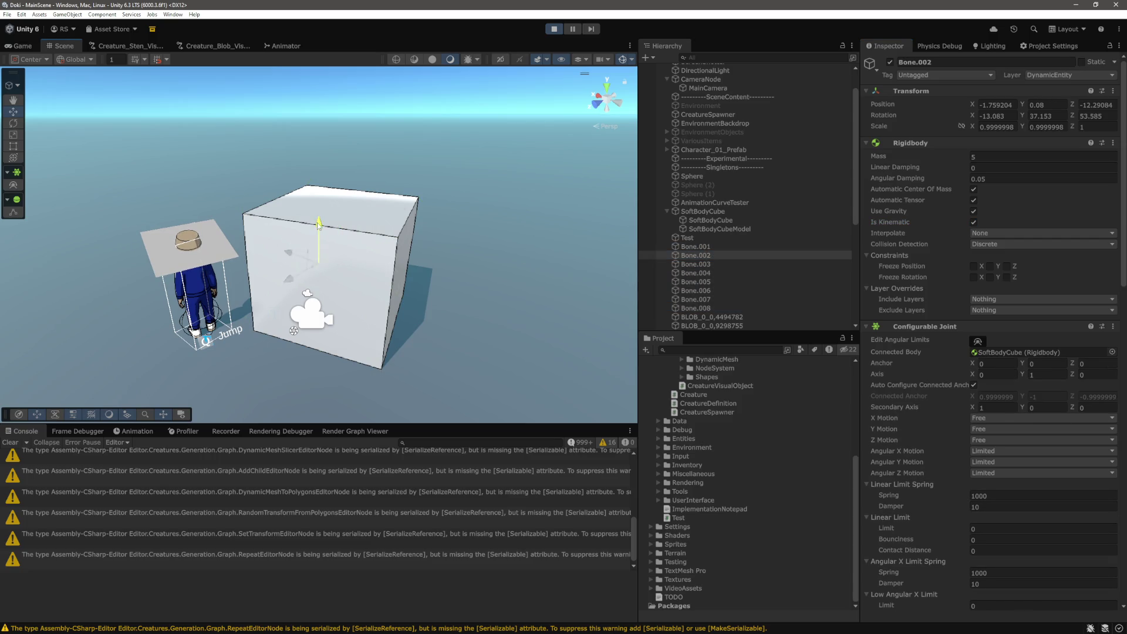
left_click(713, 246)
left_click(787, 308, "shift")
left_click(973, 222)
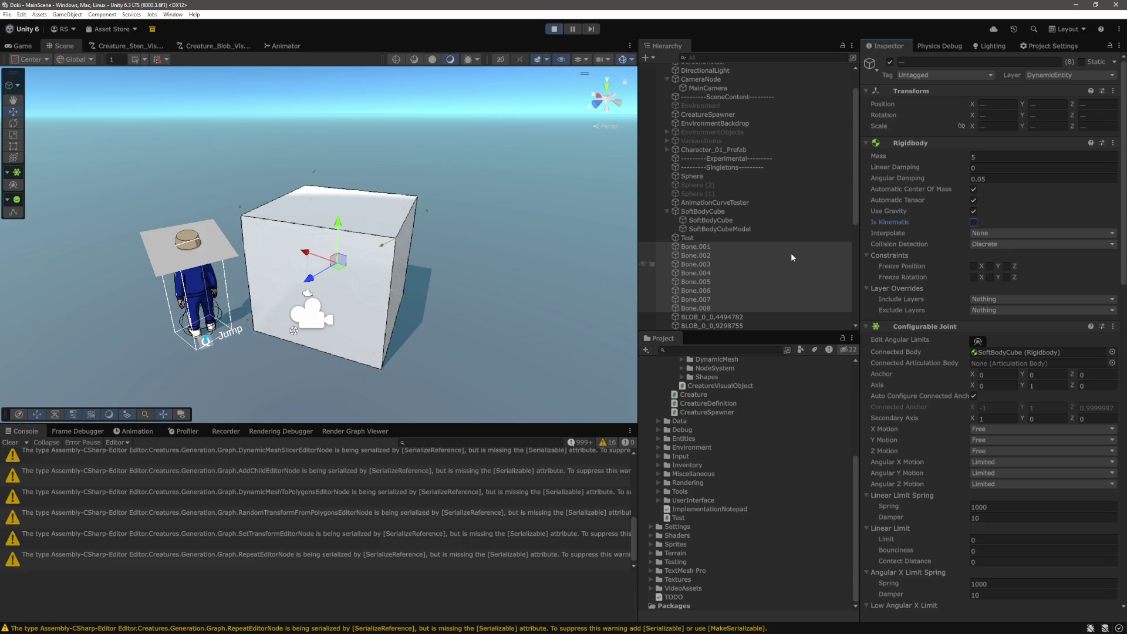
left_click(717, 210)
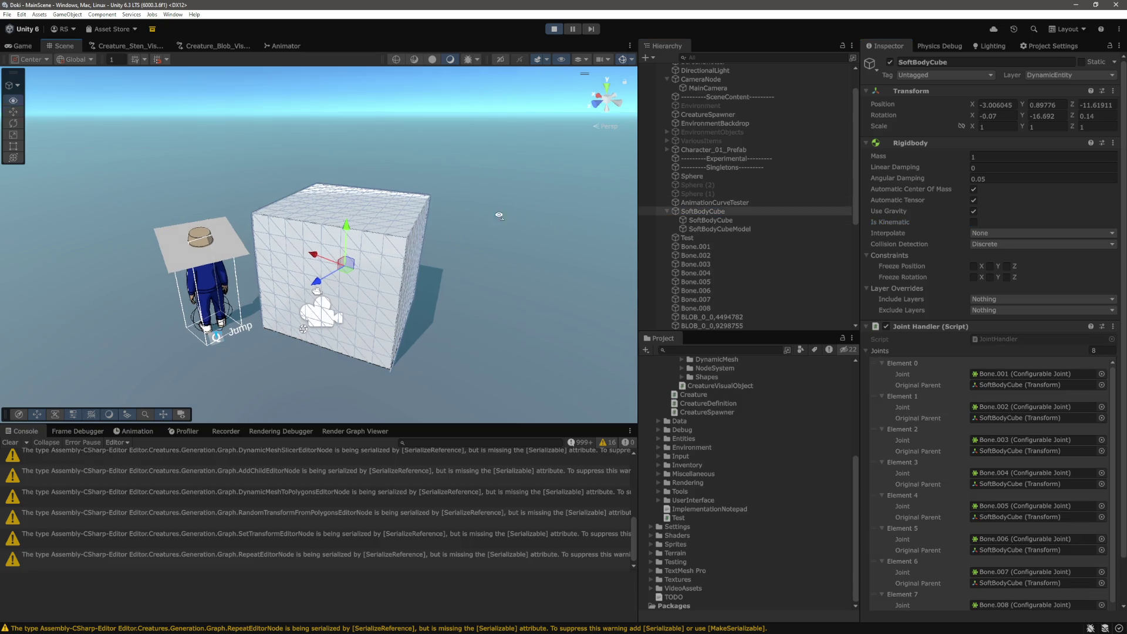
Raise the soft-body cube about one unit and reselect the SoftBodyCube parent
left_click_drag(499, 215, 452, 246)
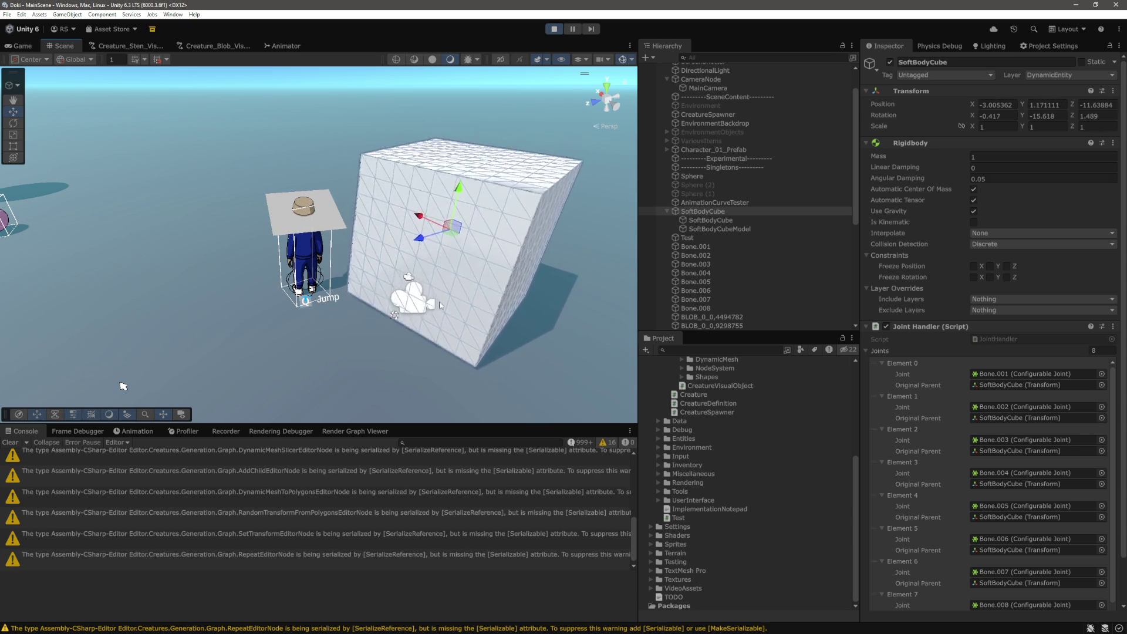
left_click_drag(430, 344, 454, 235)
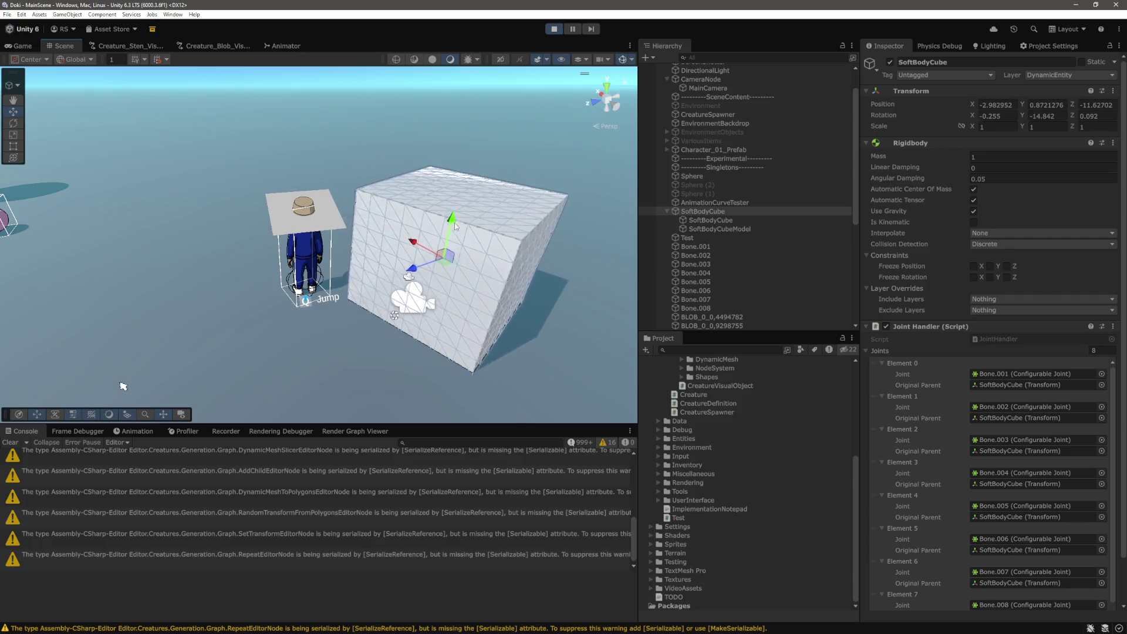
left_click(431, 351)
left_click(441, 267)
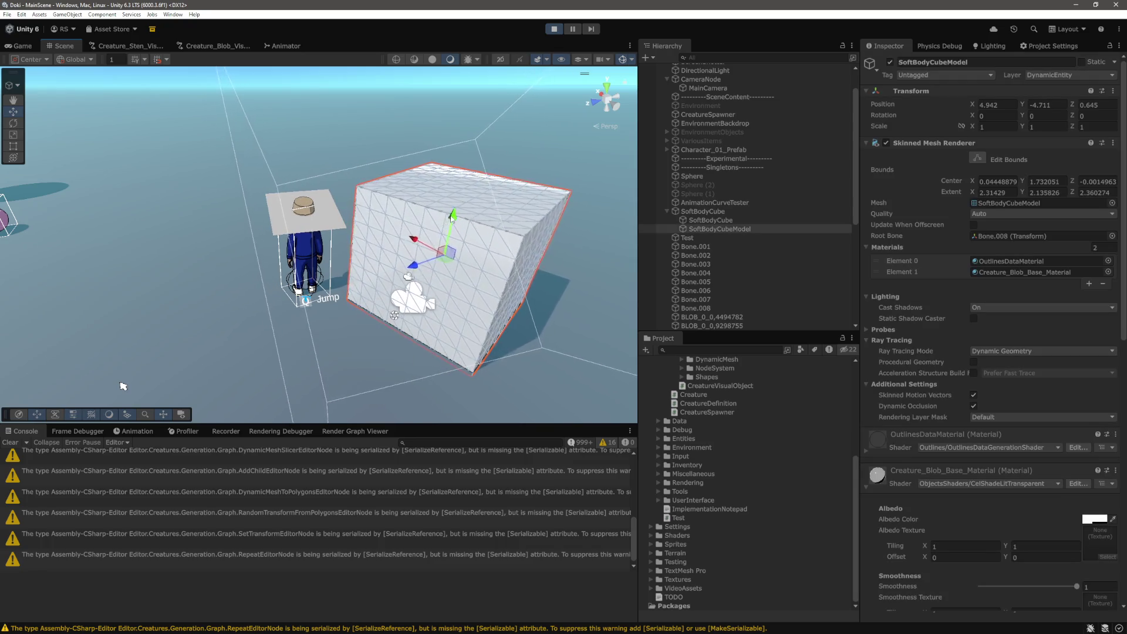
left_click(443, 242)
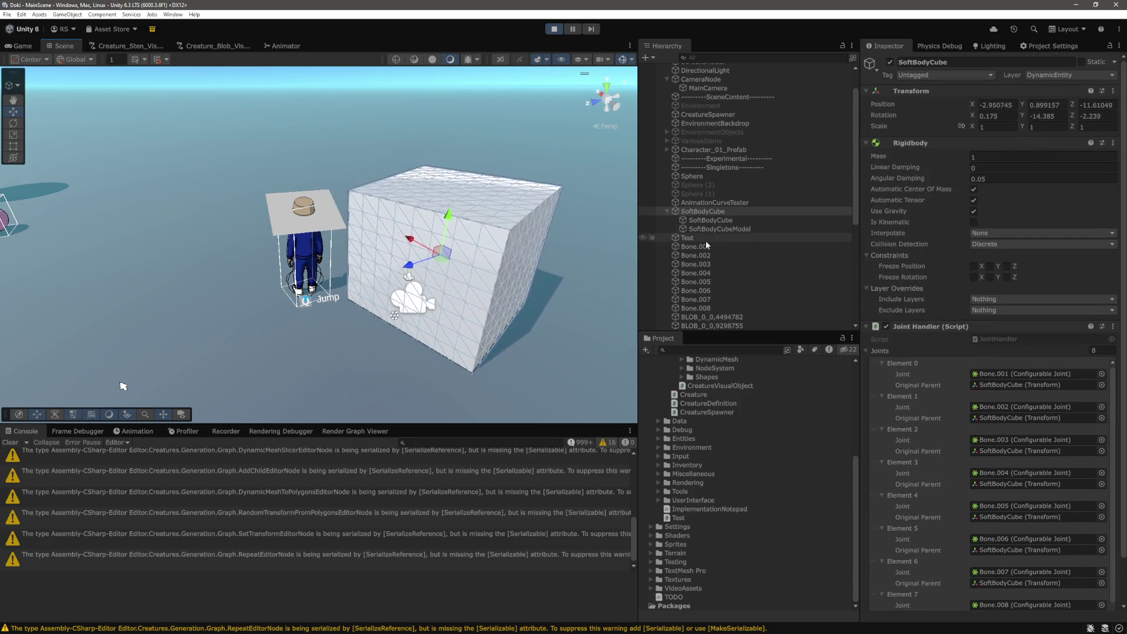
Review Bone.001's Mass Scale and Connected Mass Scale, then stop play mode
left_click(705, 247)
scroll(954, 354, "down", 20)
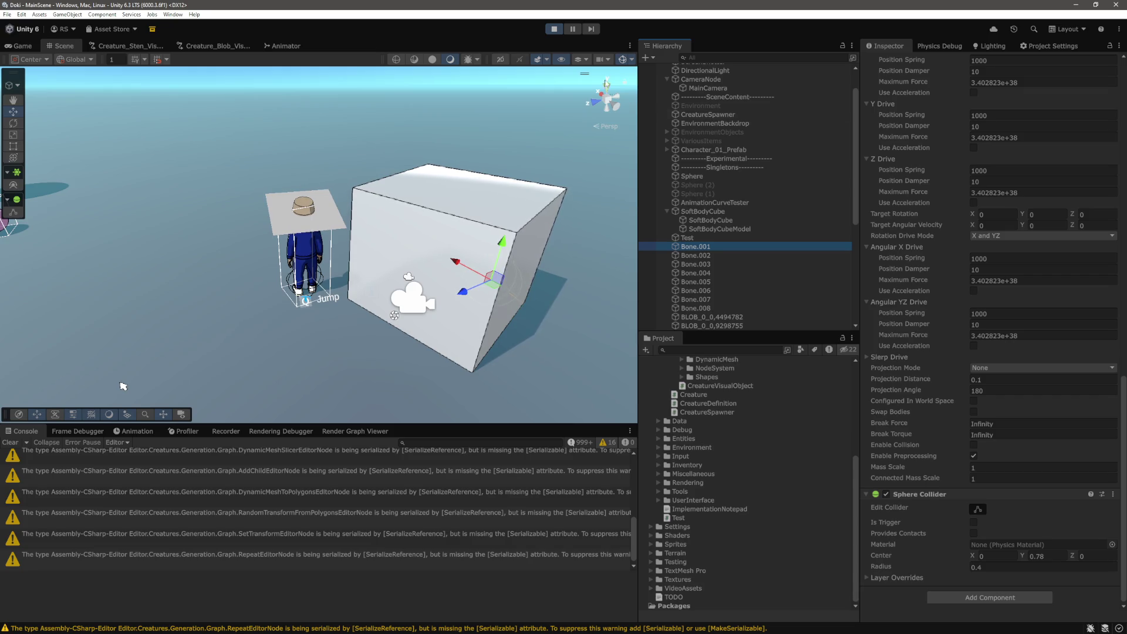
left_click(554, 28)
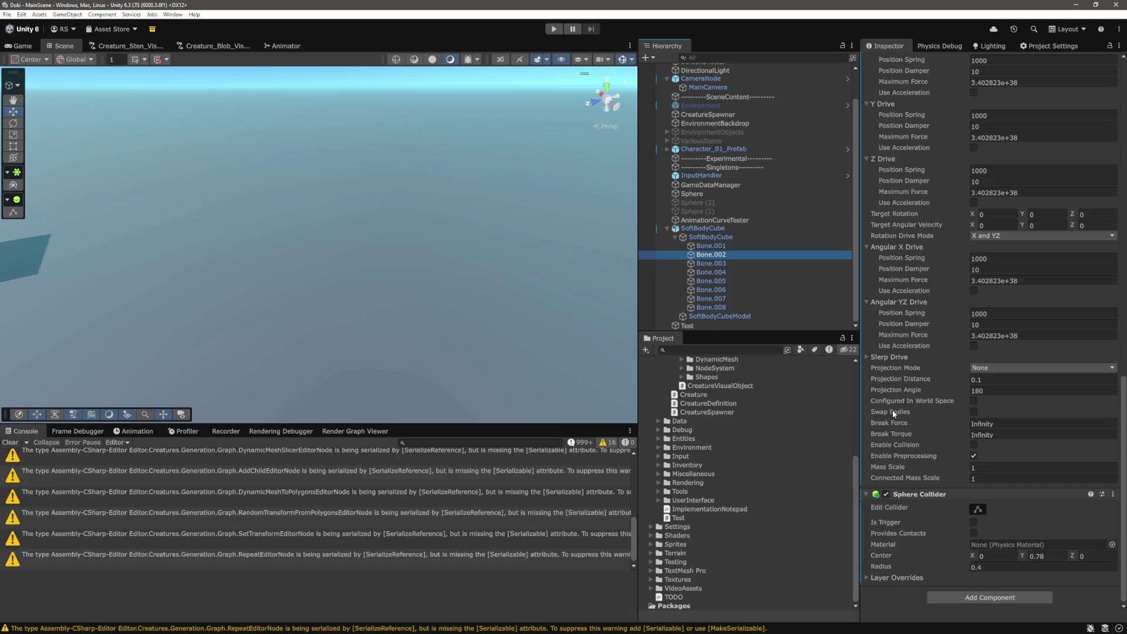
Read the manual's Projection Mode, Enable Collision and Connected Mass Scale descriptions, then return to Unity
key("alt+Tab")
scroll(280, 365, "down", 15)
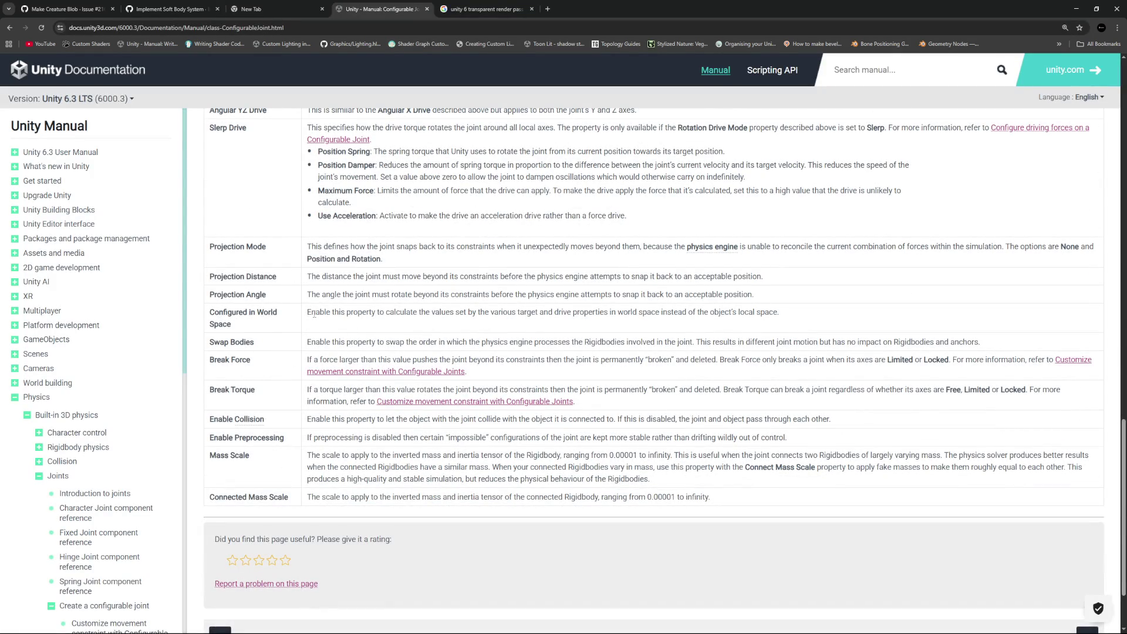
left_click_drag(310, 246, 417, 265)
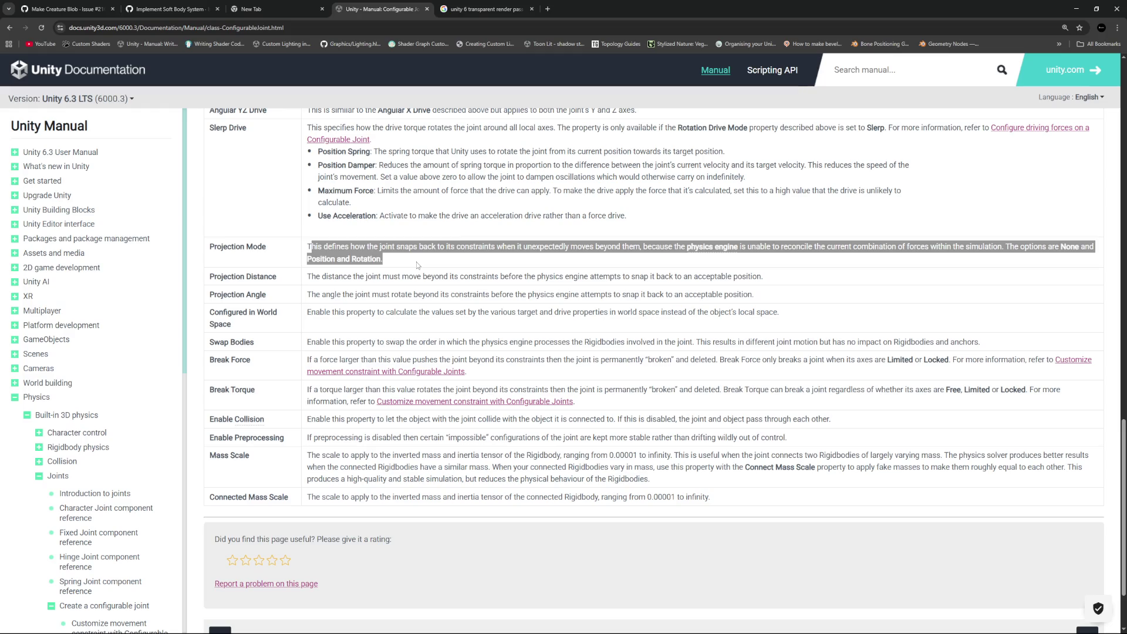
left_click(406, 256)
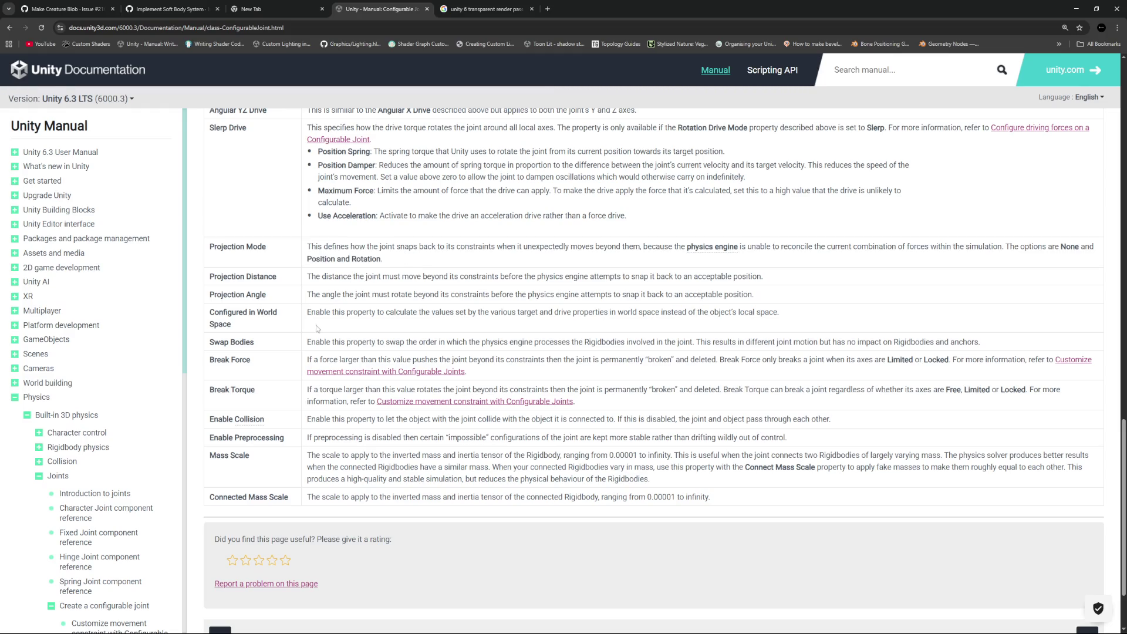
double_click(316, 359)
mouse_move(309, 419)
left_mouse_down()
mouse_move(804, 423)
mouse_move(309, 426)
left_mouse_up()
left_click(506, 423)
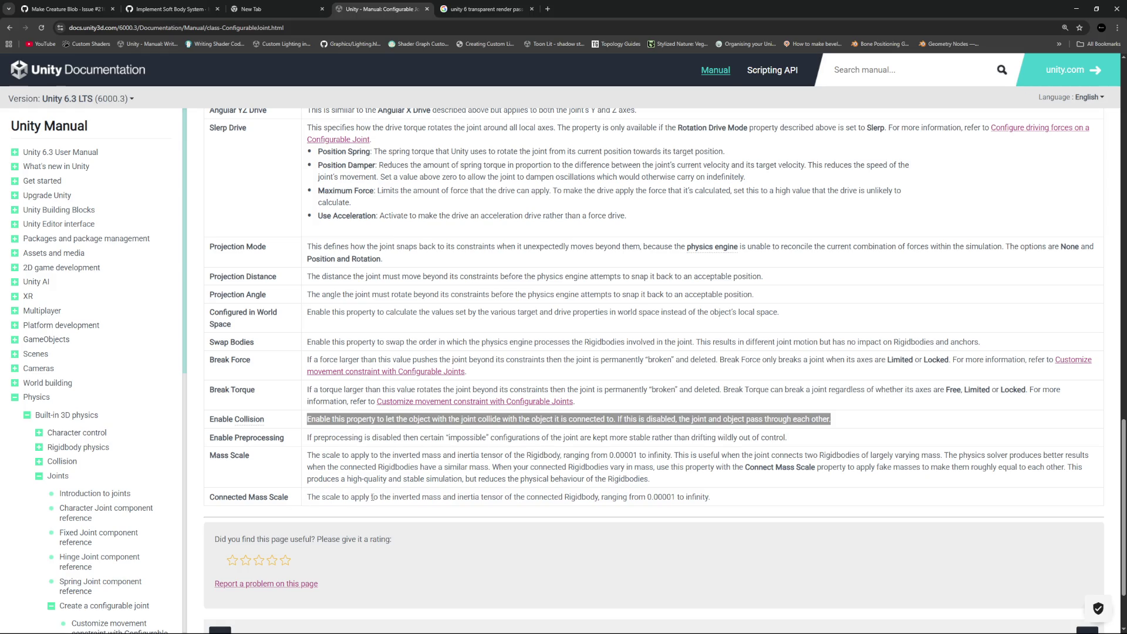
left_click_drag(710, 497, 306, 496)
left_click(357, 498)
key("alt+Tab")
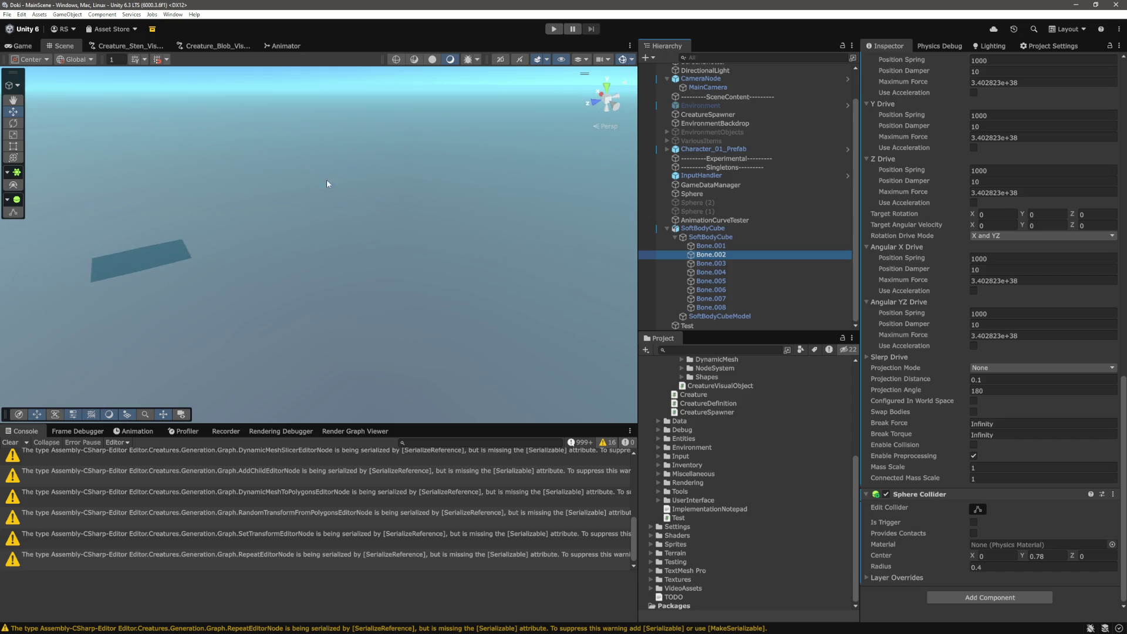
Restart play mode and pick the soft-body cube in the scene
left_click(552, 33)
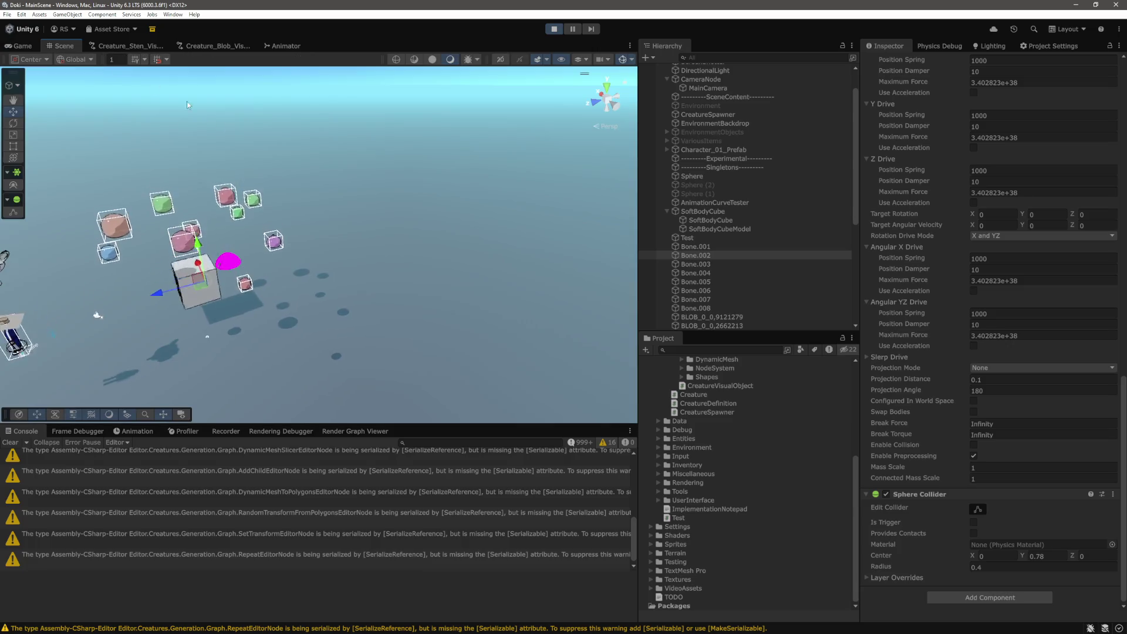
scroll(502, 220, "up", 5)
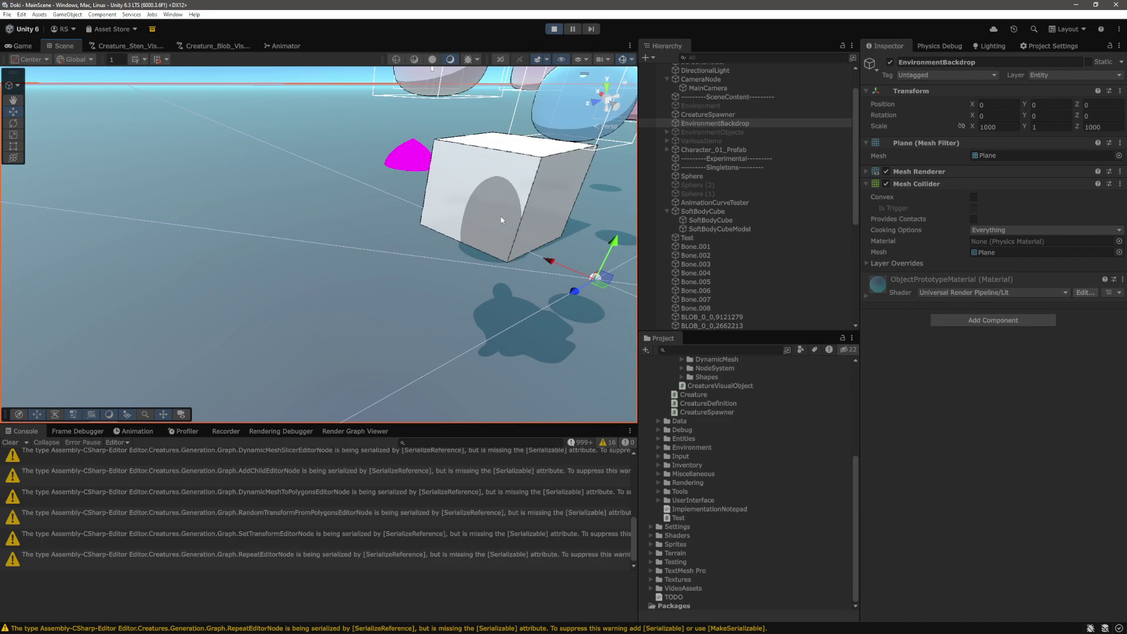
left_click(502, 220)
scroll(502, 220, "down", 5)
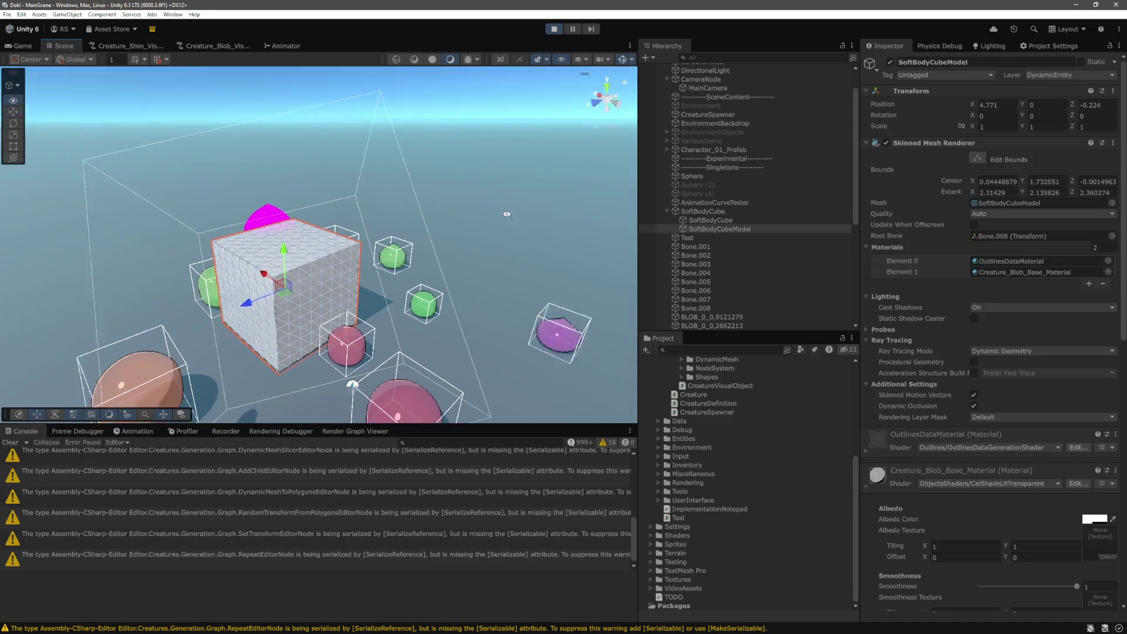
left_click(707, 254)
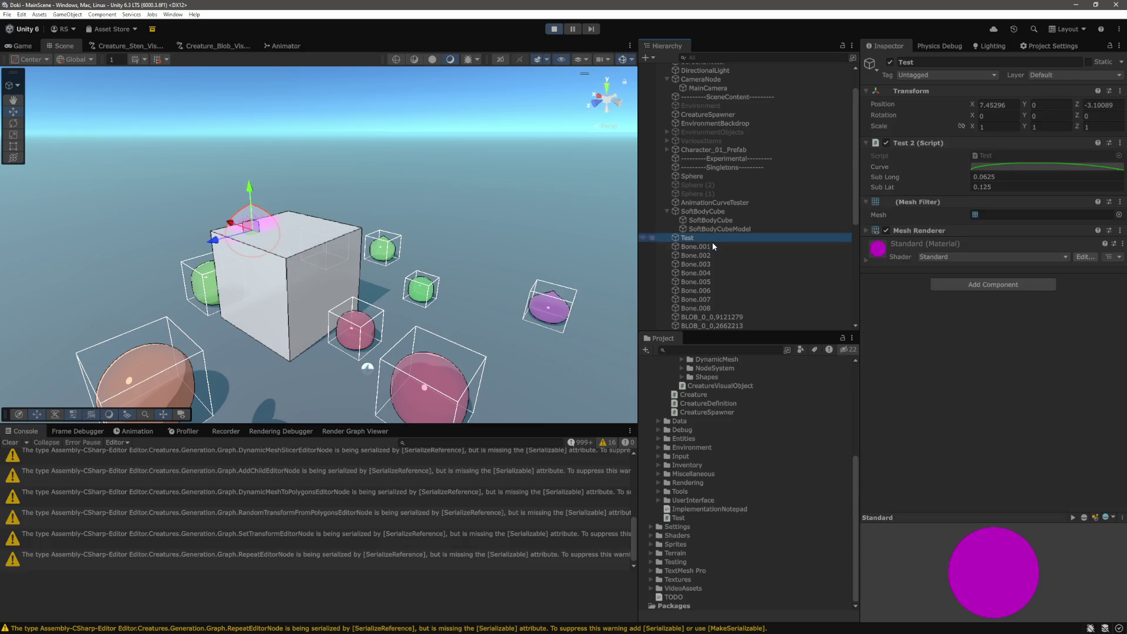
Select Bone.001–Bone.008 and confirm their Connected Mass Scale at 1
left_click(713, 244)
left_click(712, 308, "shift")
scroll(880, 381, "down", 15)
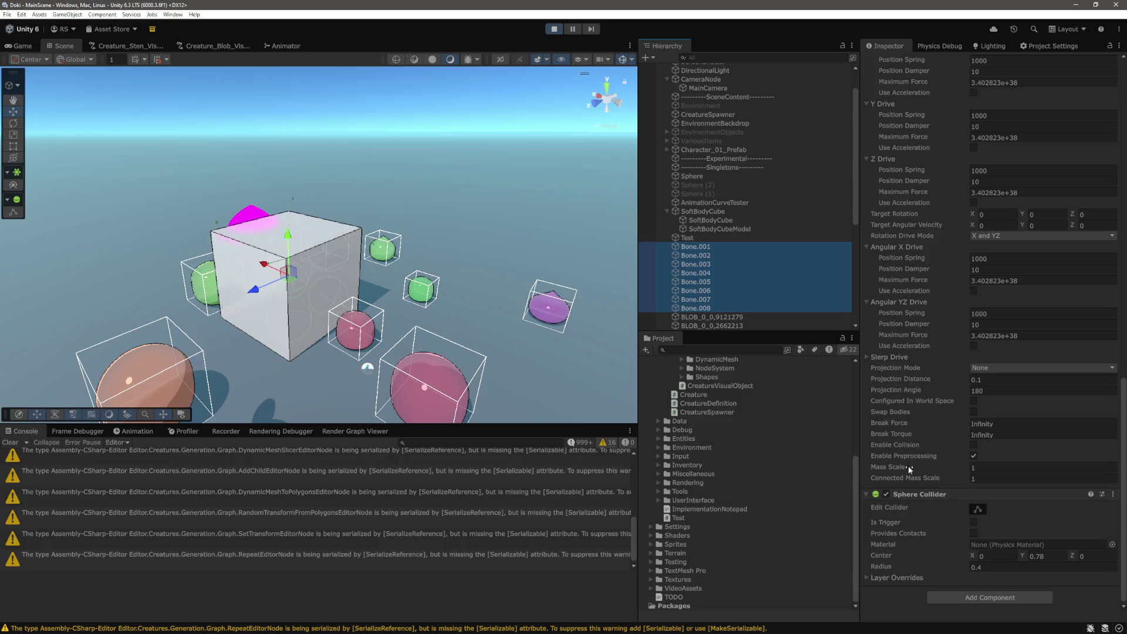
left_click(987, 480)
key("Return")
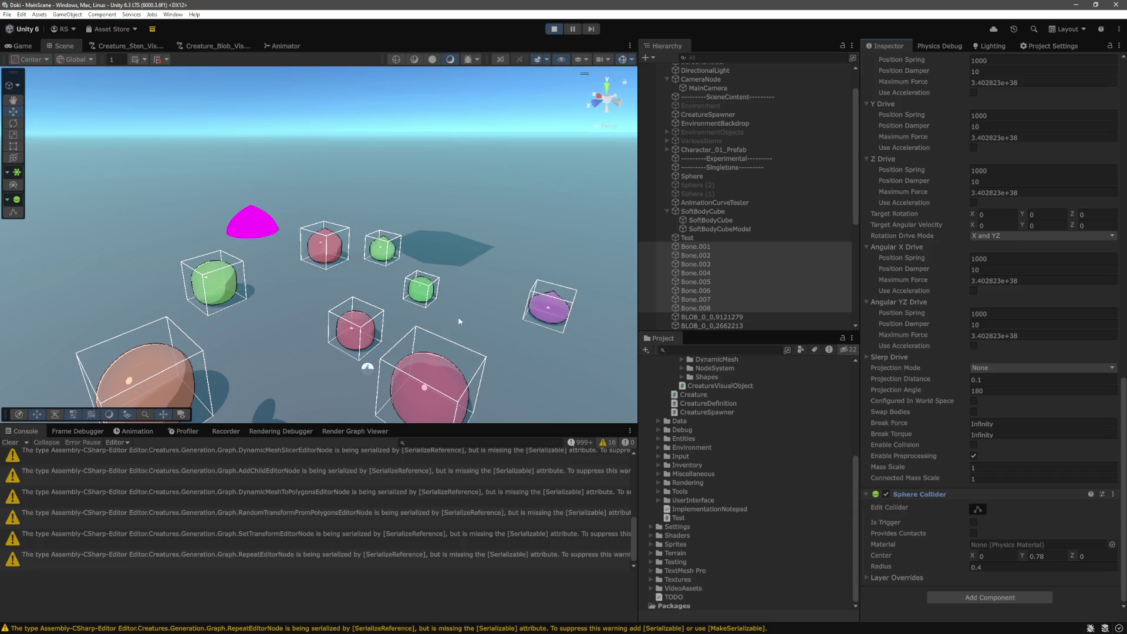
left_click(996, 476)
Enter 0.01 as the bones' Connected Mass Scale, orbit the view, and select SoftBodyCube
type("0.01")
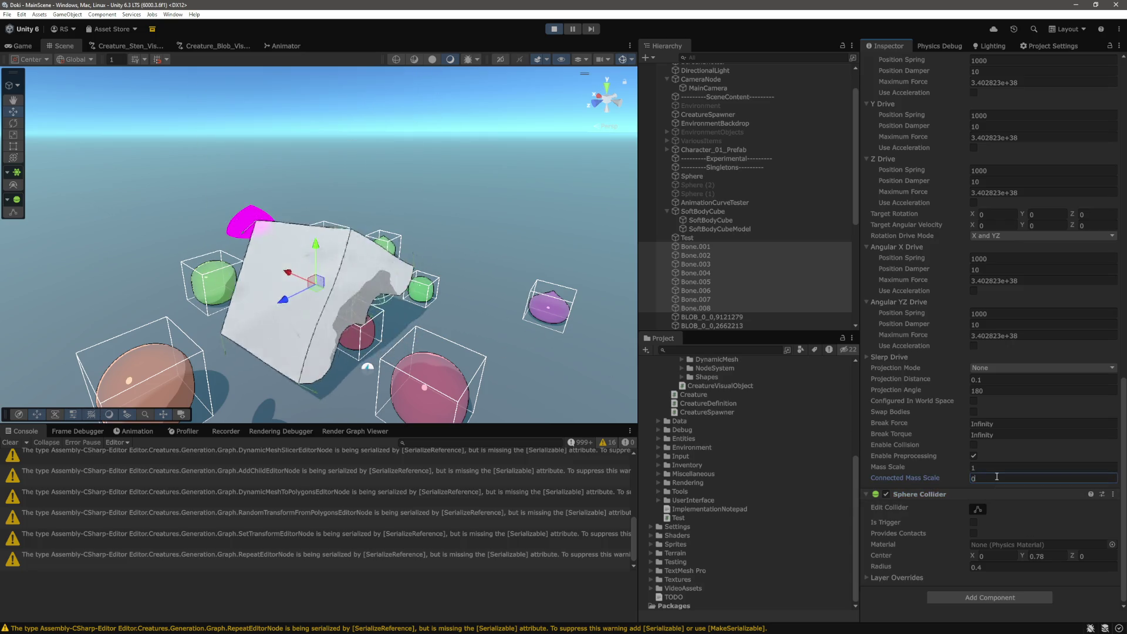
mouse_move(376, 247)
left_mouse_down()
mouse_move(414, 105)
mouse_move(448, 232)
left_mouse_up()
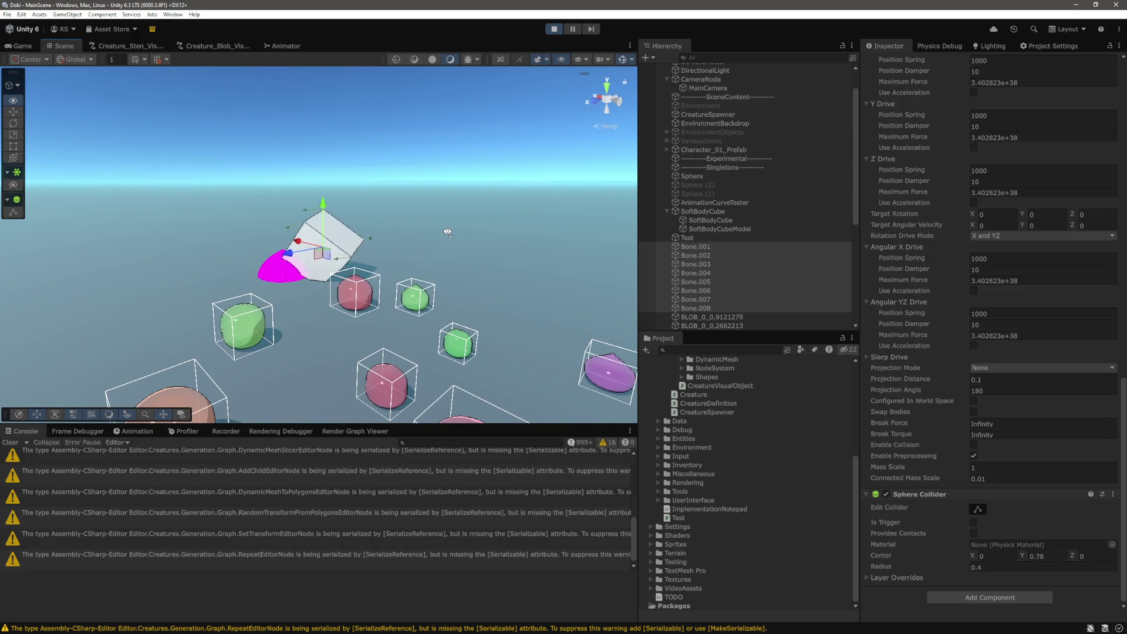
scroll(447, 272, "up", 5)
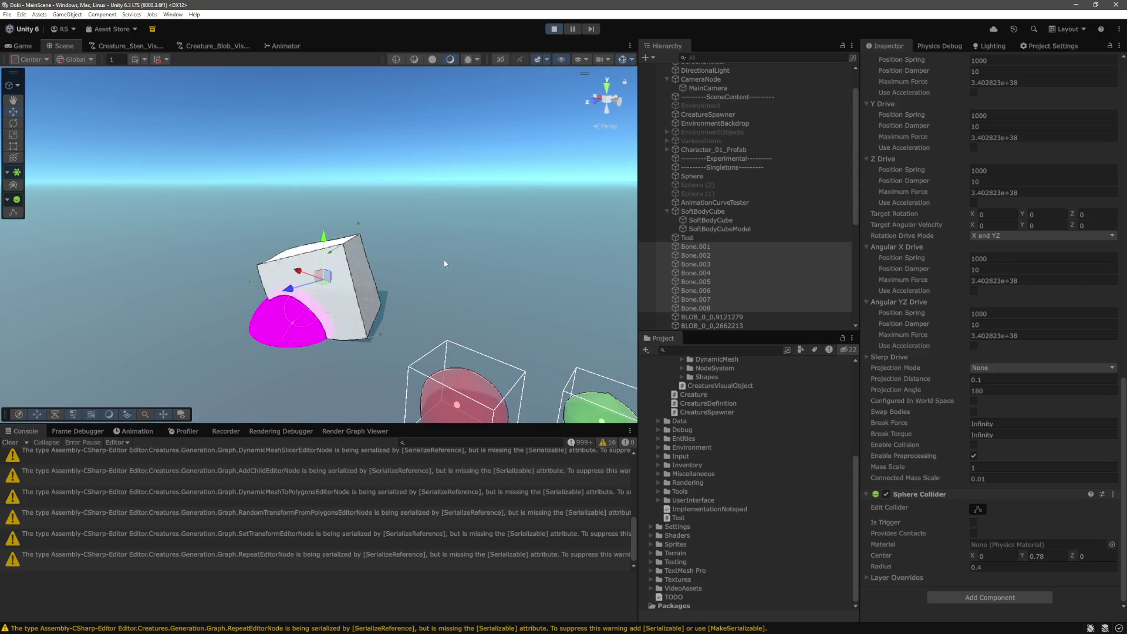
scroll(444, 256, "up", 5)
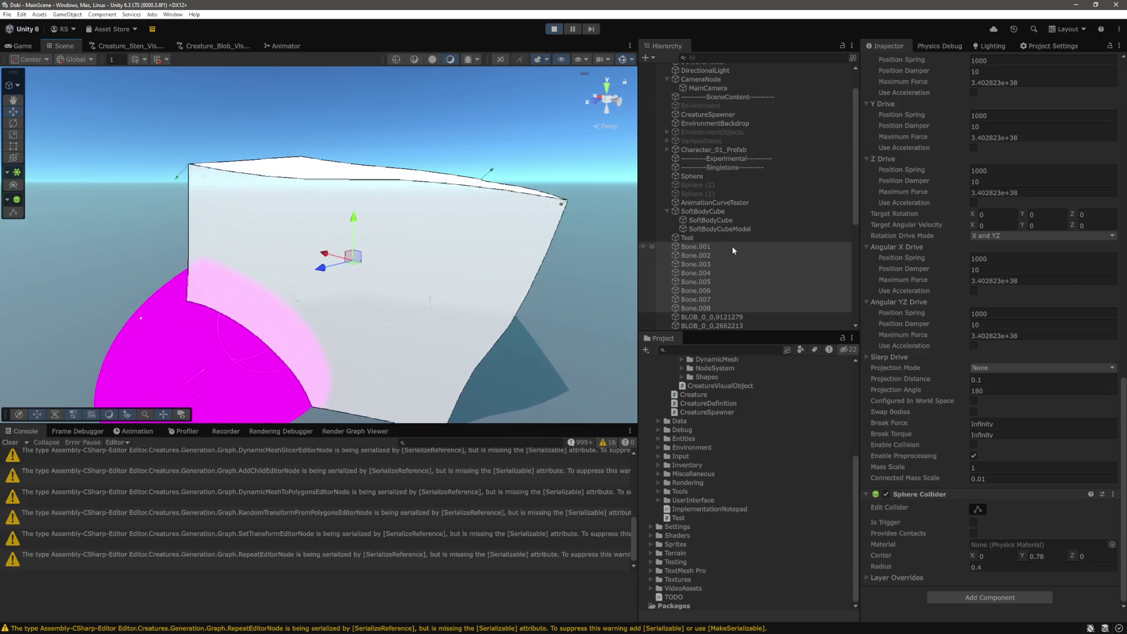
left_click(713, 213)
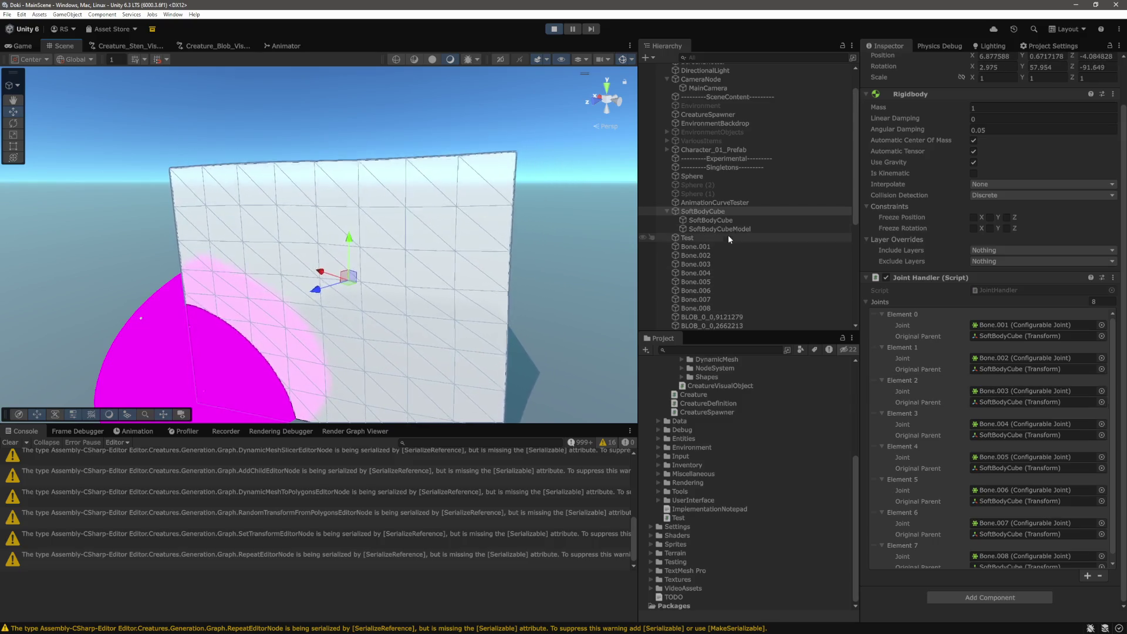
key("alt+Tab")
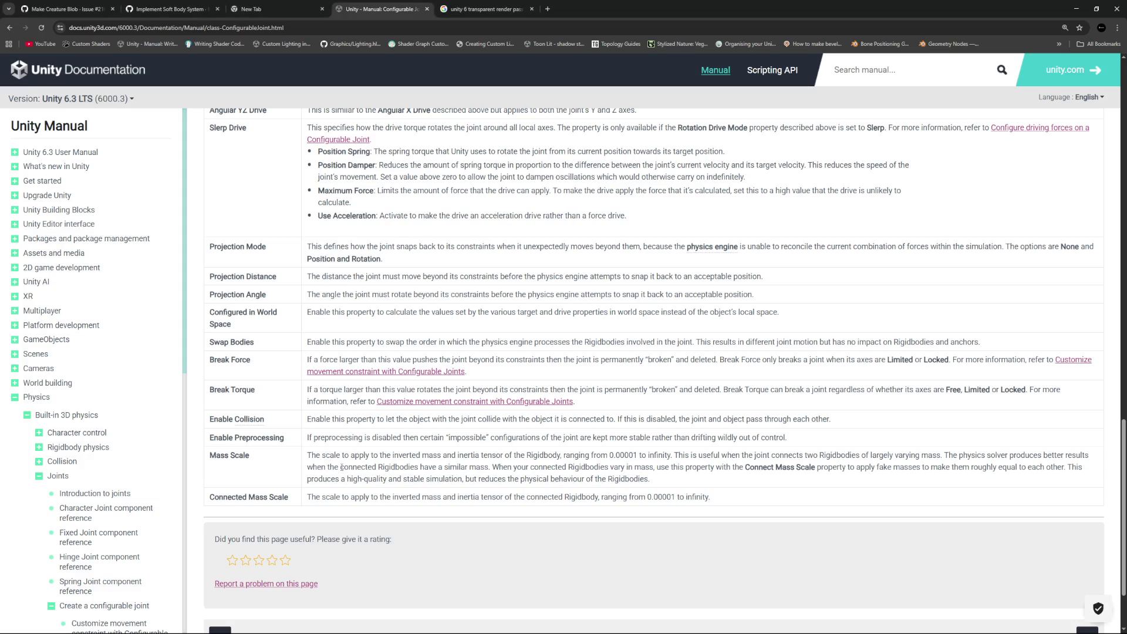
left_click_drag(310, 497, 720, 499)
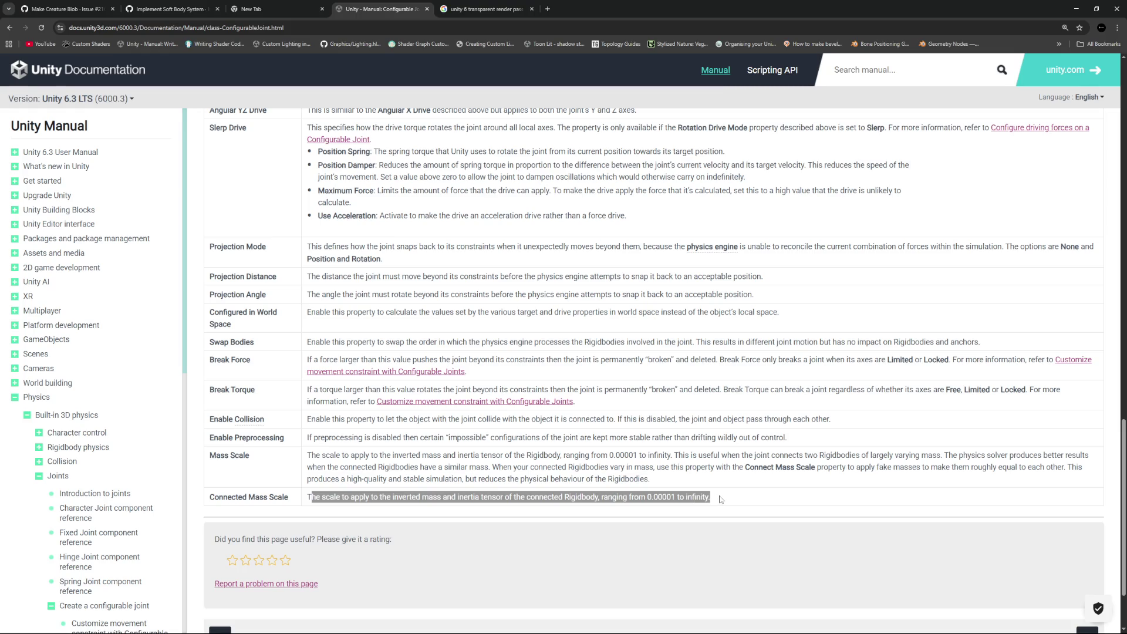
key("alt+Tab")
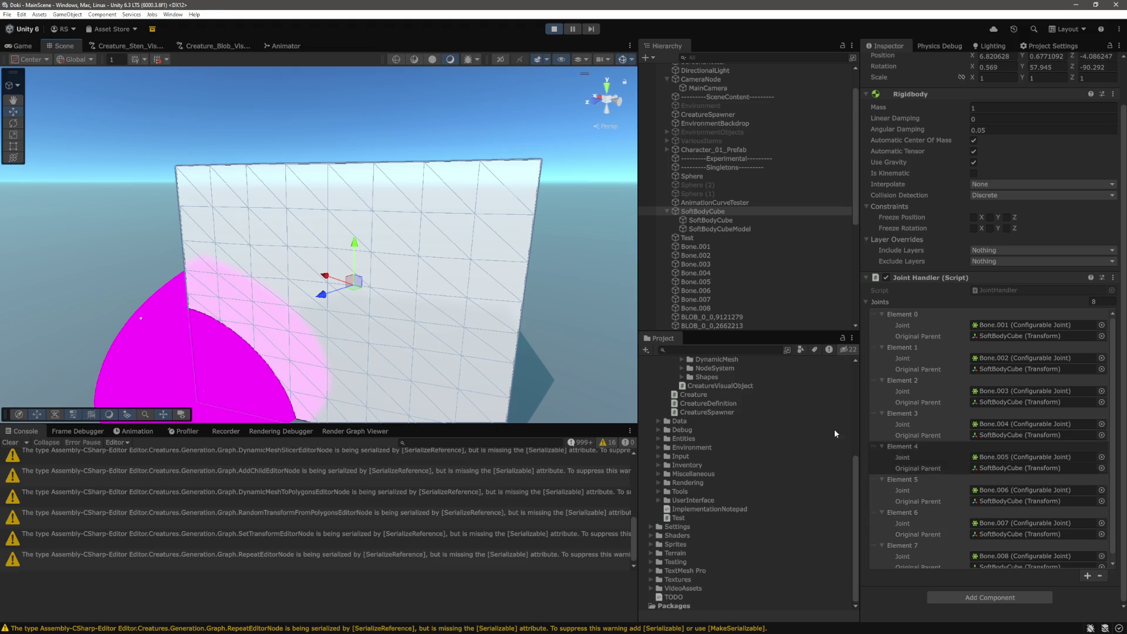
Set Connected Mass Scale to Infinity on all eight bone joints, Bone.001 through Bone.008
left_click(711, 246)
left_click(715, 309, "shift")
scroll(998, 557, "down", 10)
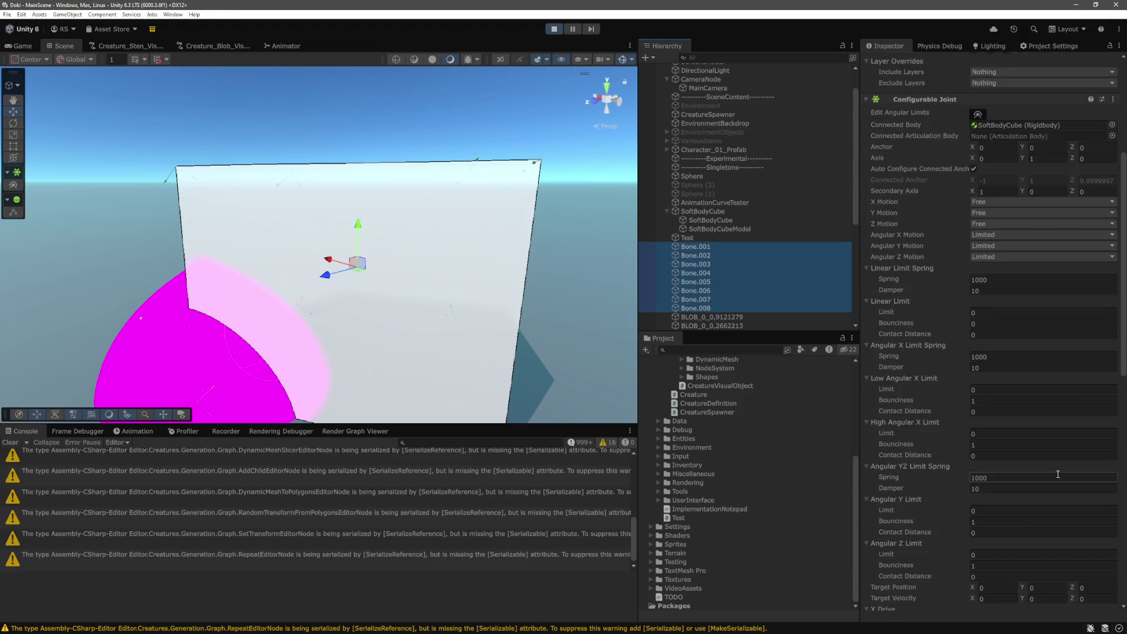
left_click(1000, 478)
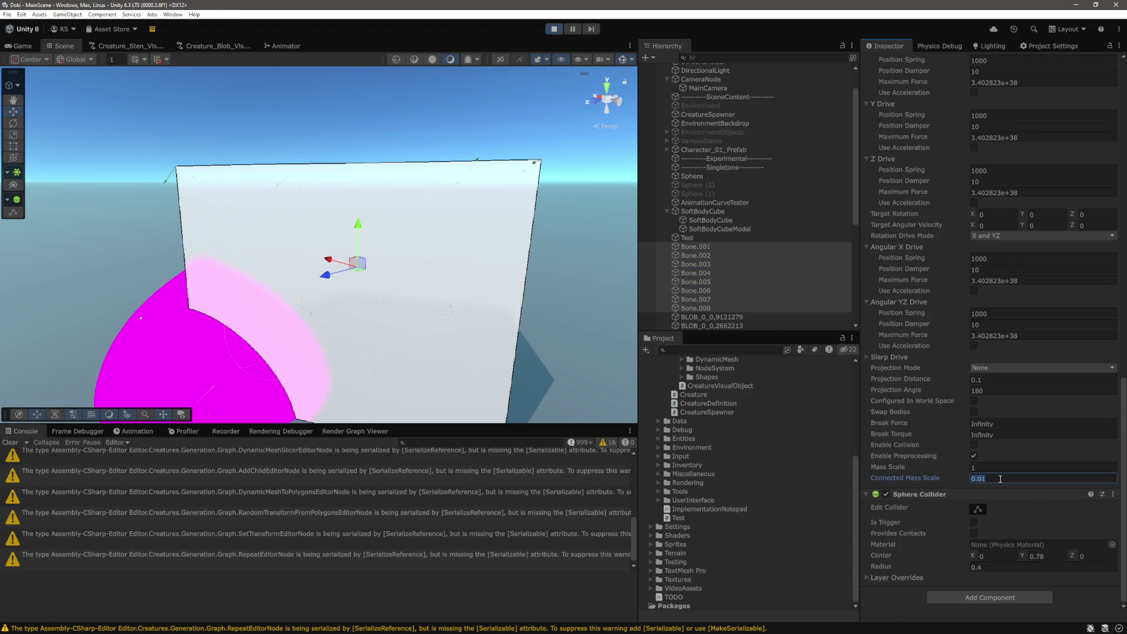
type("Infinity")
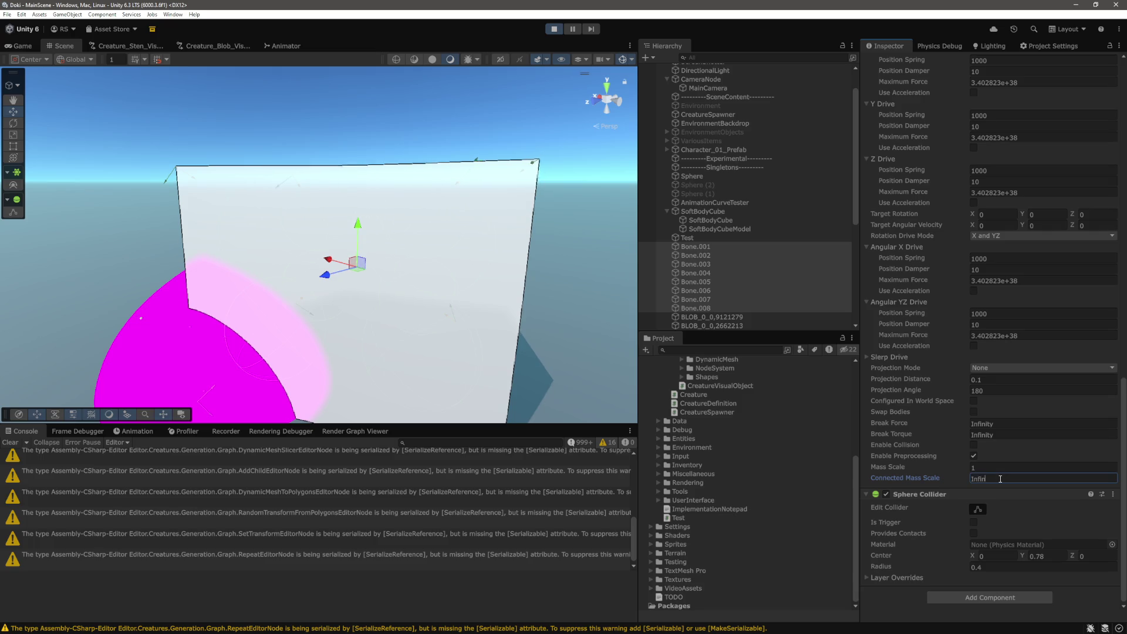
key("Tab")
View the soft body from above, then reset the bones' Connected Mass Scale to 1
mouse_move(507, 279)
left_mouse_down()
mouse_move(494, 322)
mouse_move(415, 369)
left_mouse_up()
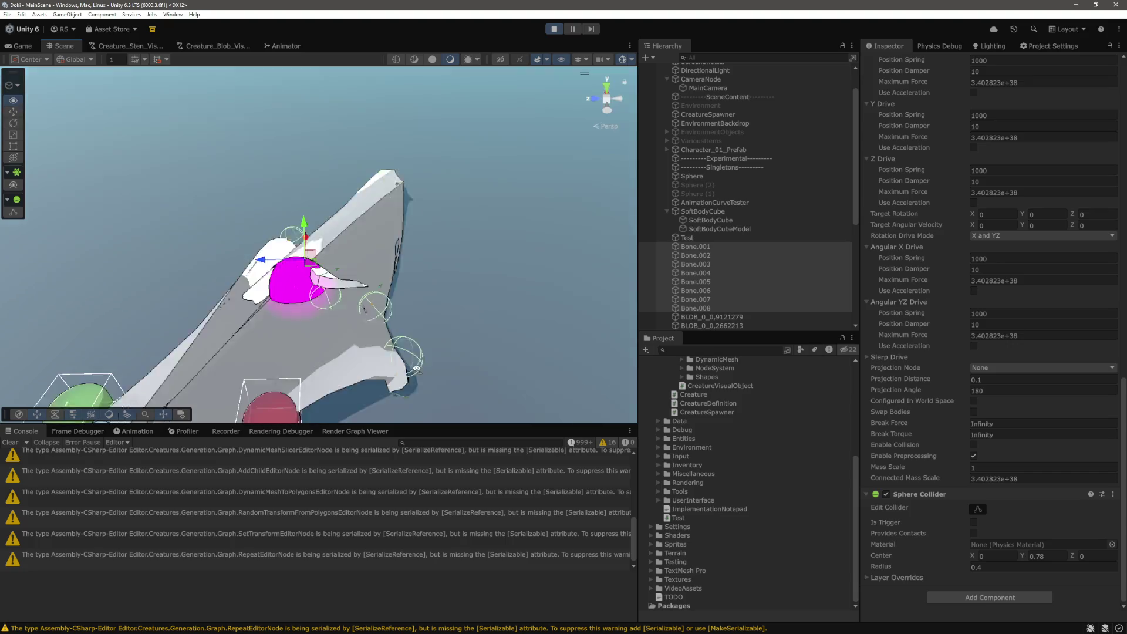
left_click(1034, 479)
type("1")
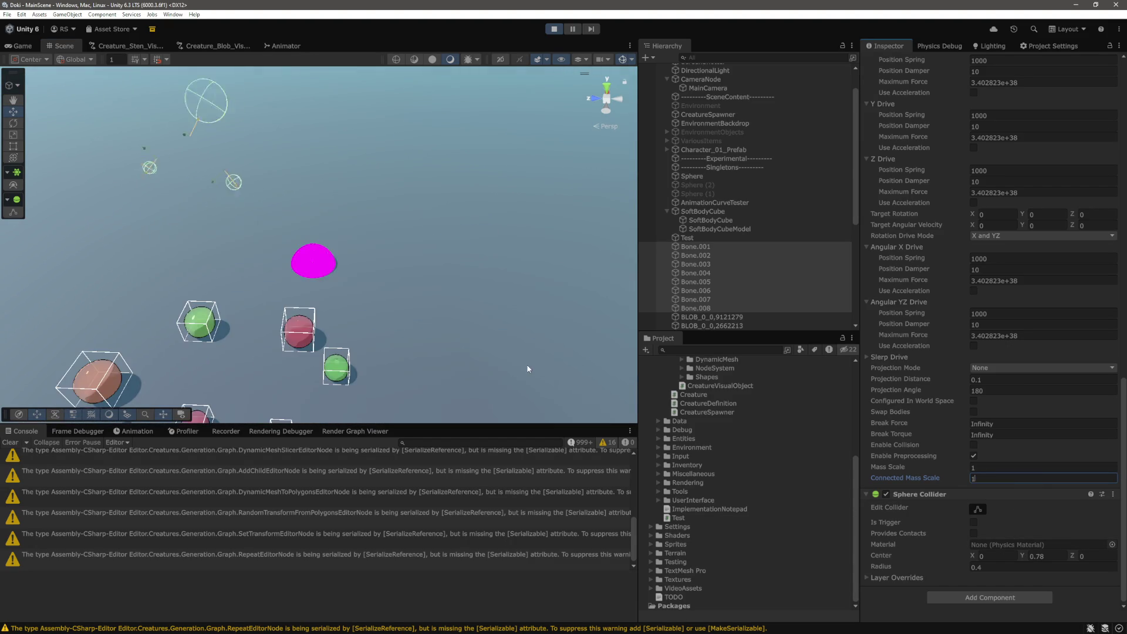
key("Return")
key("alt+Tab")
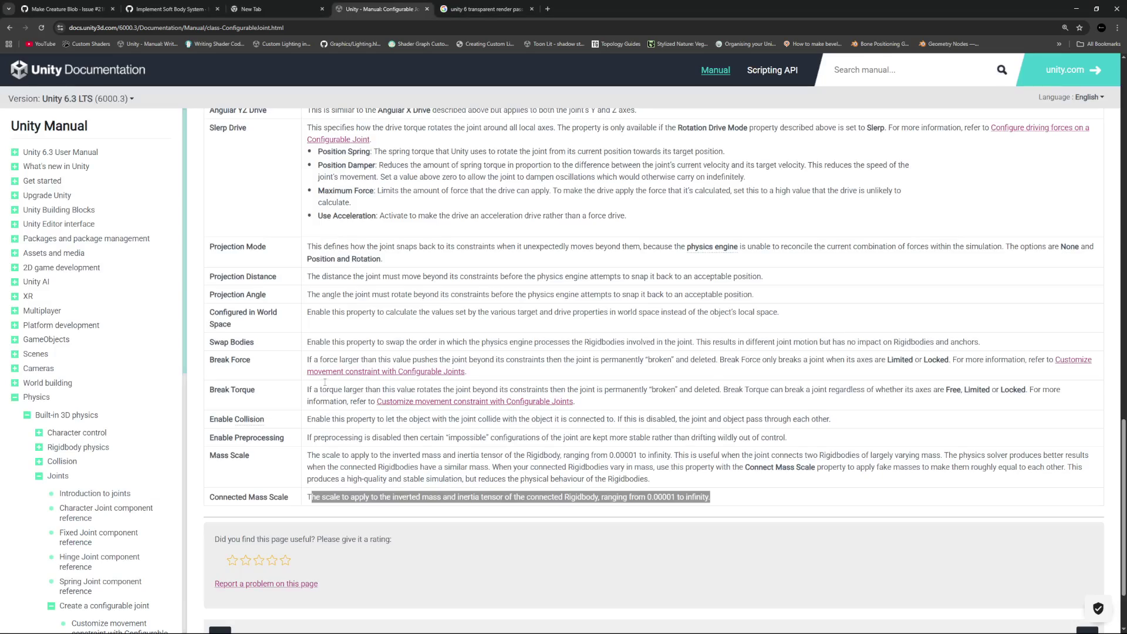
Highlight the Mass Scale description in the Configurable Joint manual, then return to Unity
mouse_move(310, 456)
left_mouse_down()
mouse_move(629, 466)
mouse_move(976, 454)
mouse_move(450, 480)
mouse_move(463, 466)
mouse_move(656, 481)
left_mouse_up()
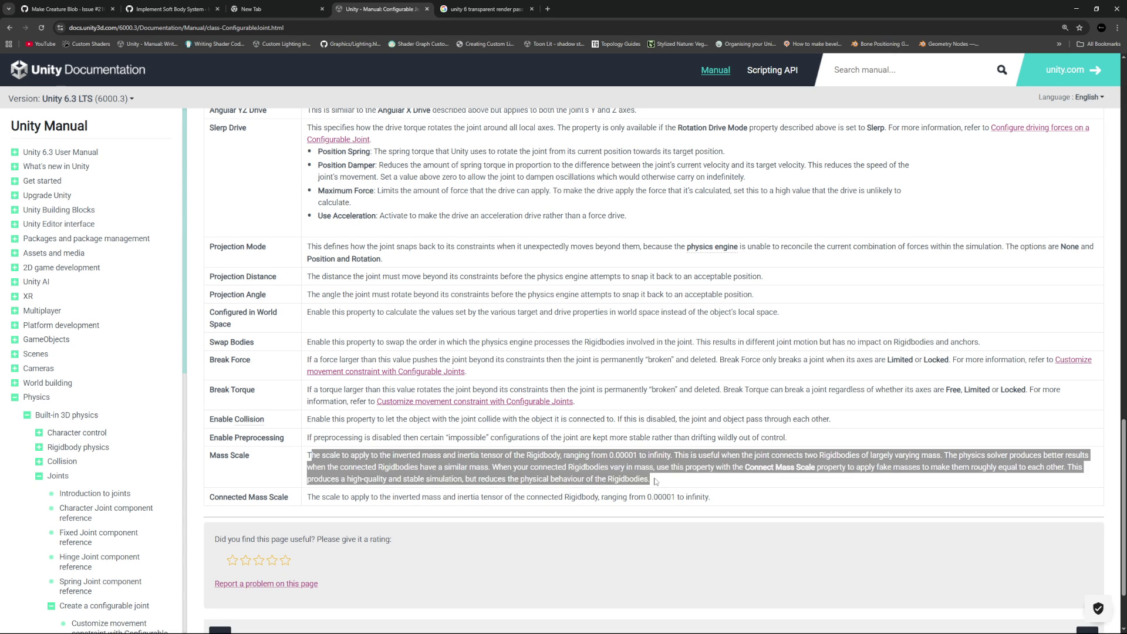
key("alt+Tab")
Set the bones' Connected Mass Scale to 0.01 and enter play mode
scroll(996, 478, "down", 1)
left_click(996, 478)
type("0.11")
key("Tab")
key("ctrl+p")
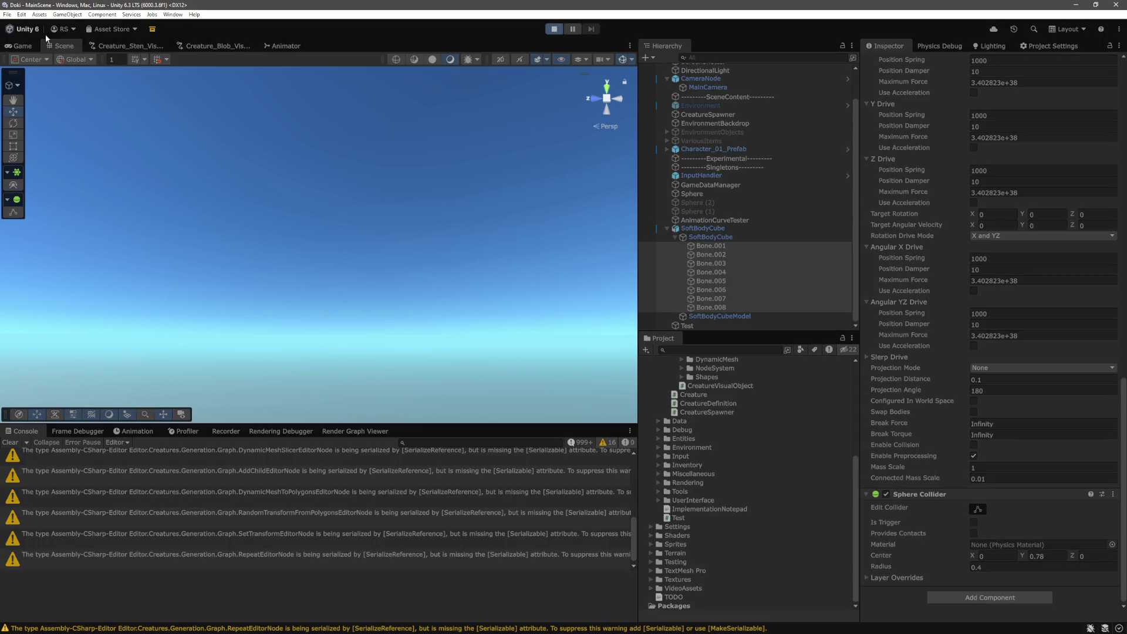
In the Scene view, frame the cube and lift SoftBodyCube slightly upward
left_click(64, 46)
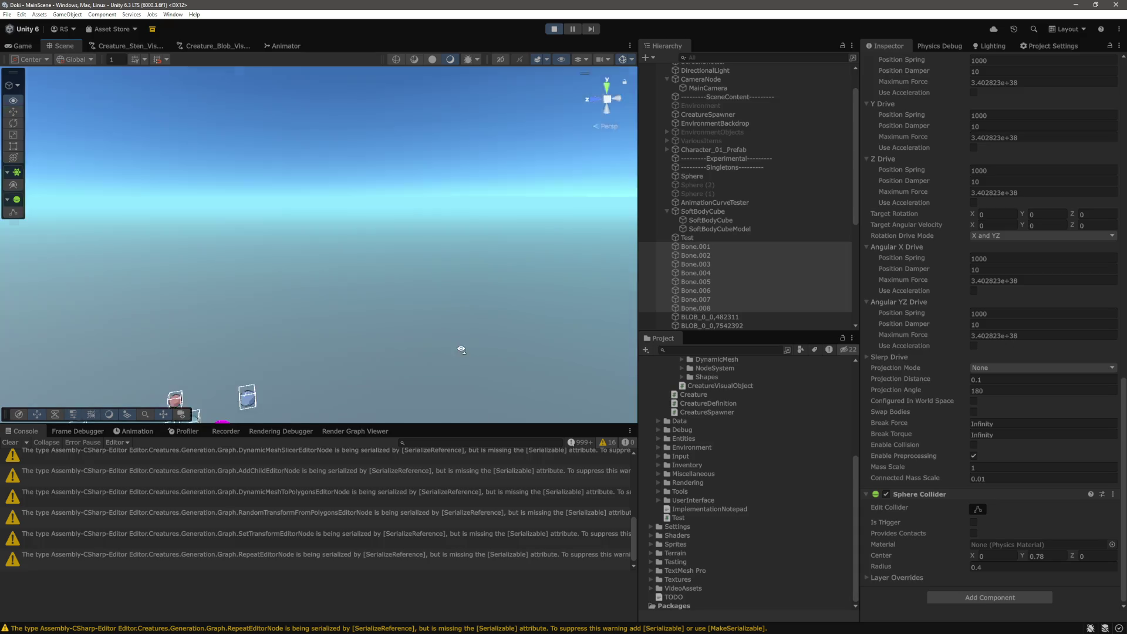
scroll(419, 319, "up", 5)
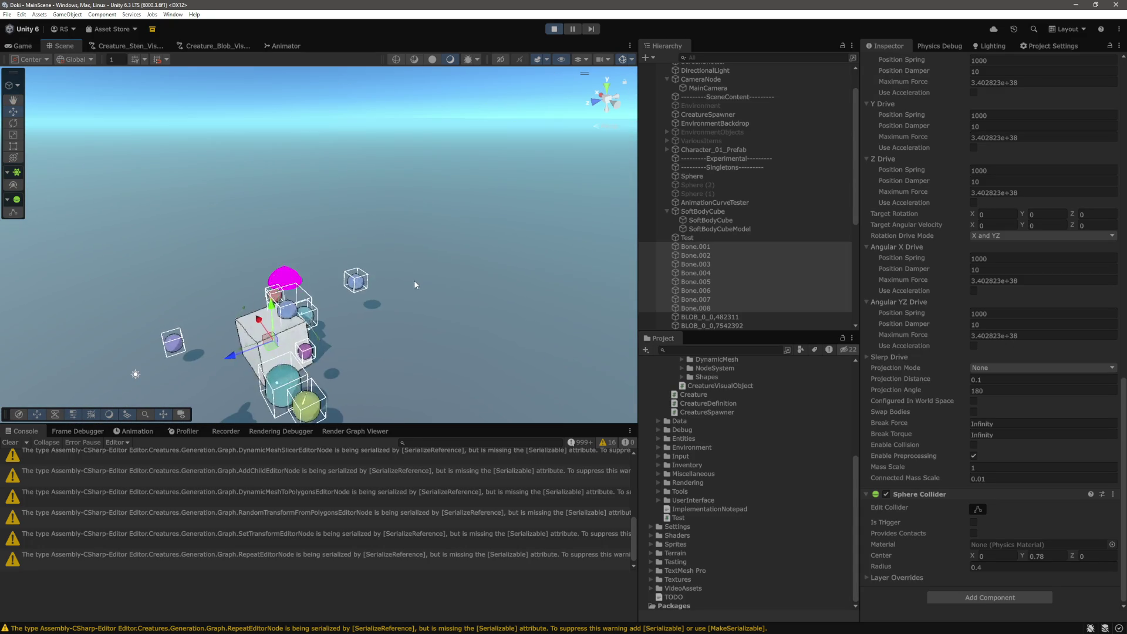
key("f")
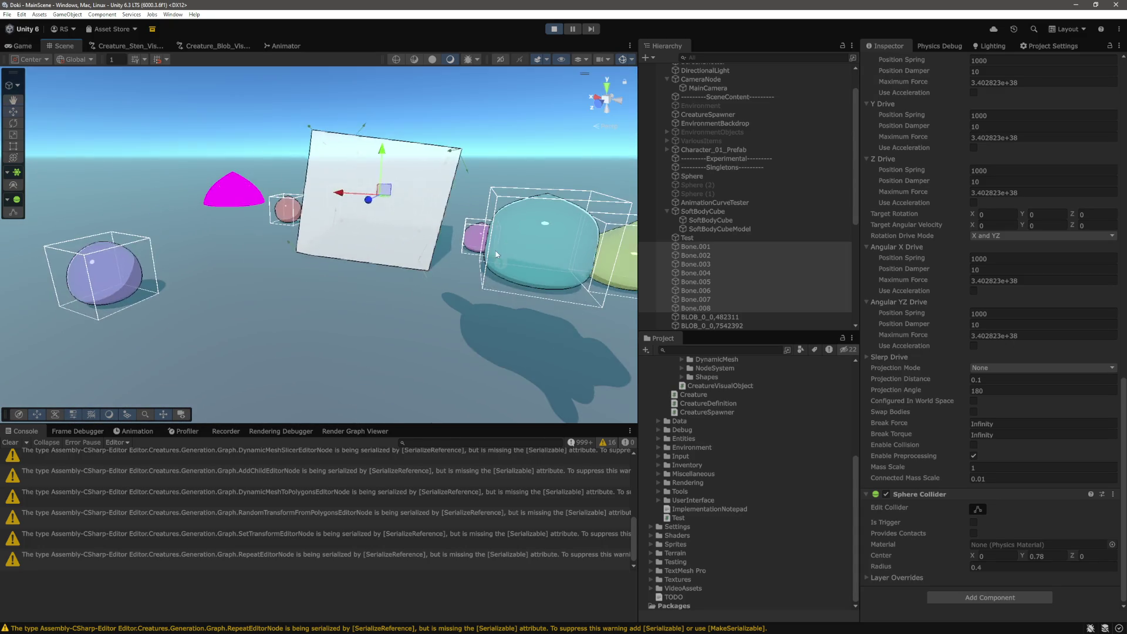
left_click(707, 212)
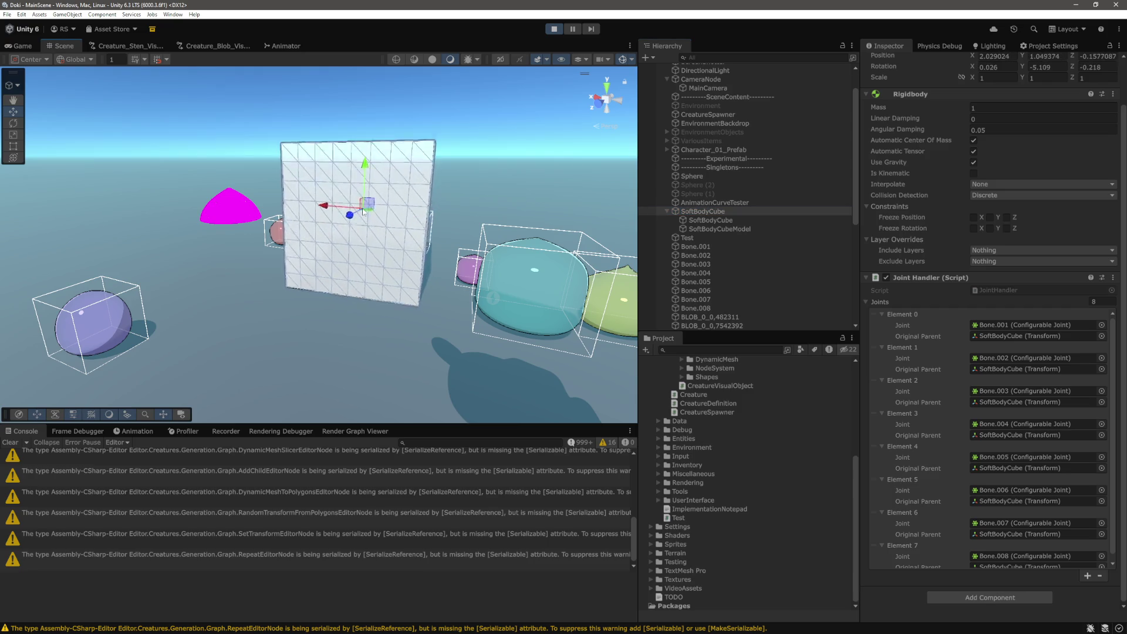
left_click_drag(365, 201, 367, 188)
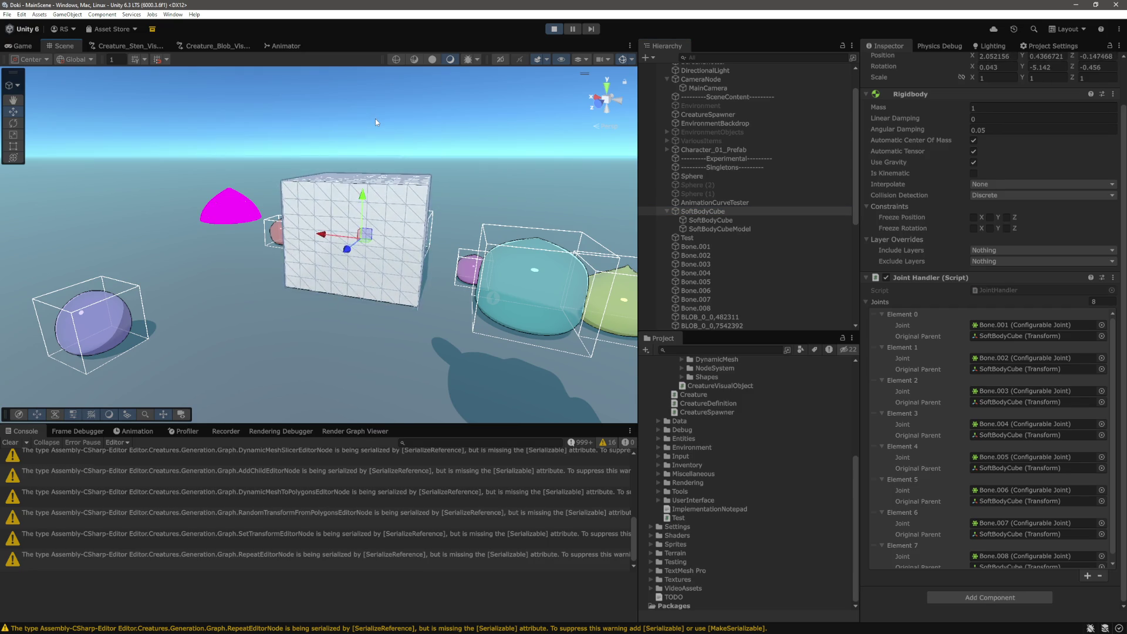
left_click(697, 246)
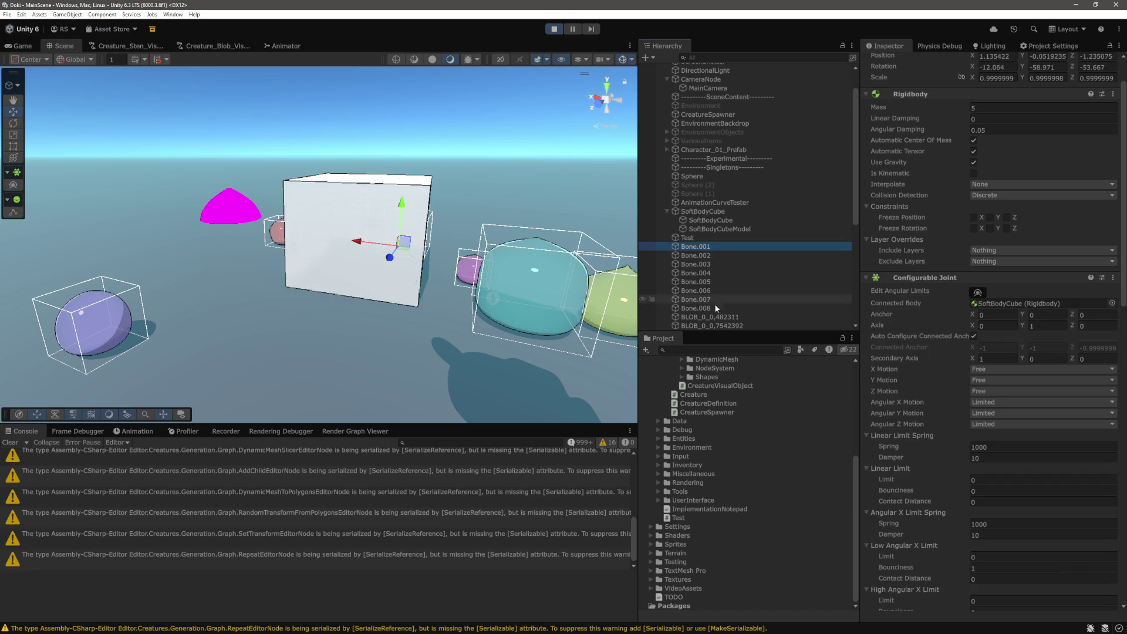
Review all eight bones' Configurable Joint limit and drive settings with collider editing toggled
left_click(710, 308, "shift")
scroll(1031, 463, "down", 10)
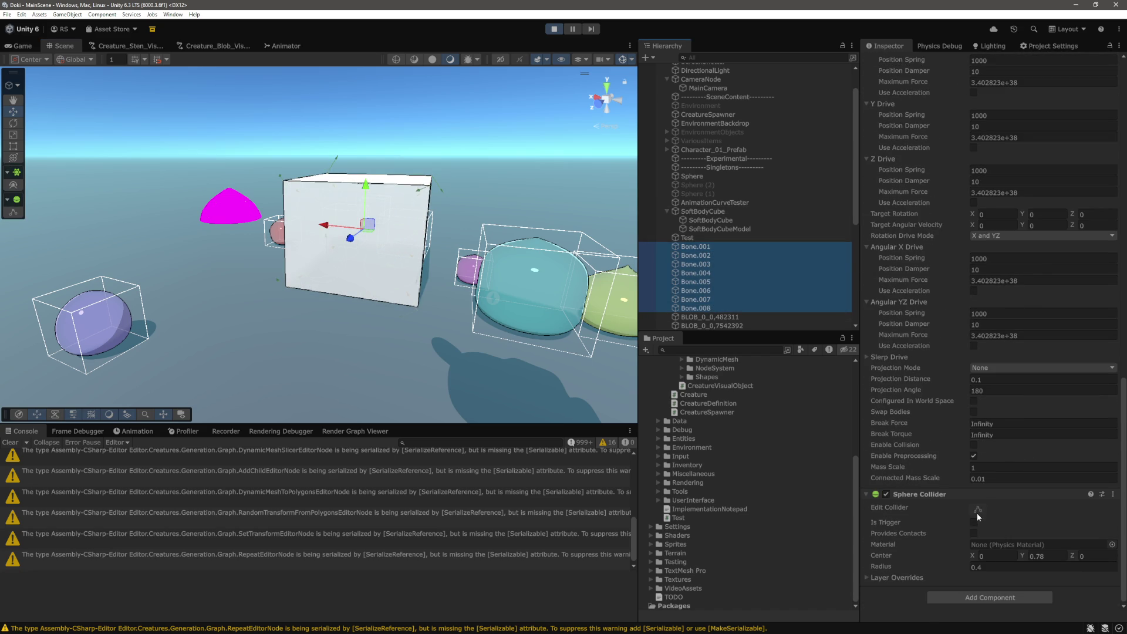
left_click(977, 511)
left_click_drag(383, 206, 393, 257)
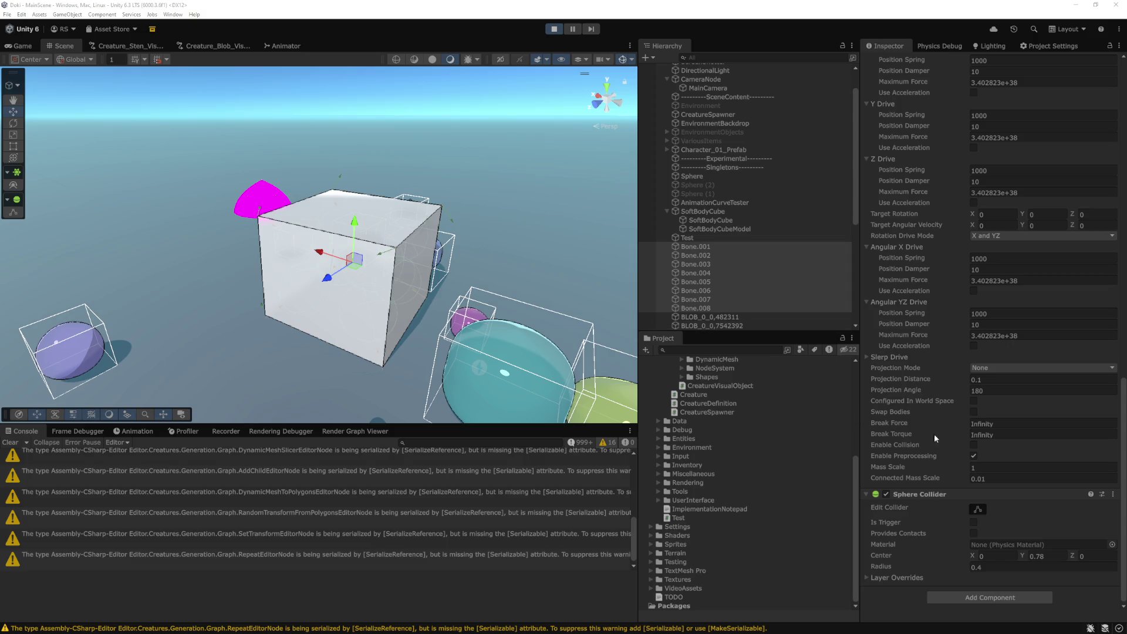
scroll(980, 470, "up", 10)
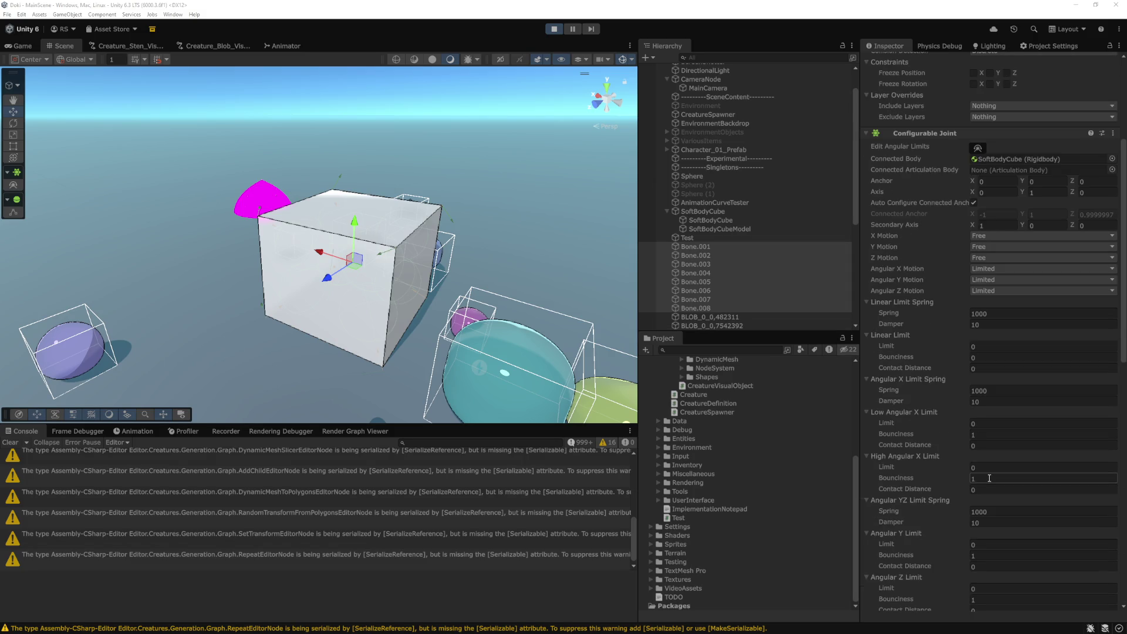
scroll(988, 479, "up", 2)
scroll(987, 479, "down", 12)
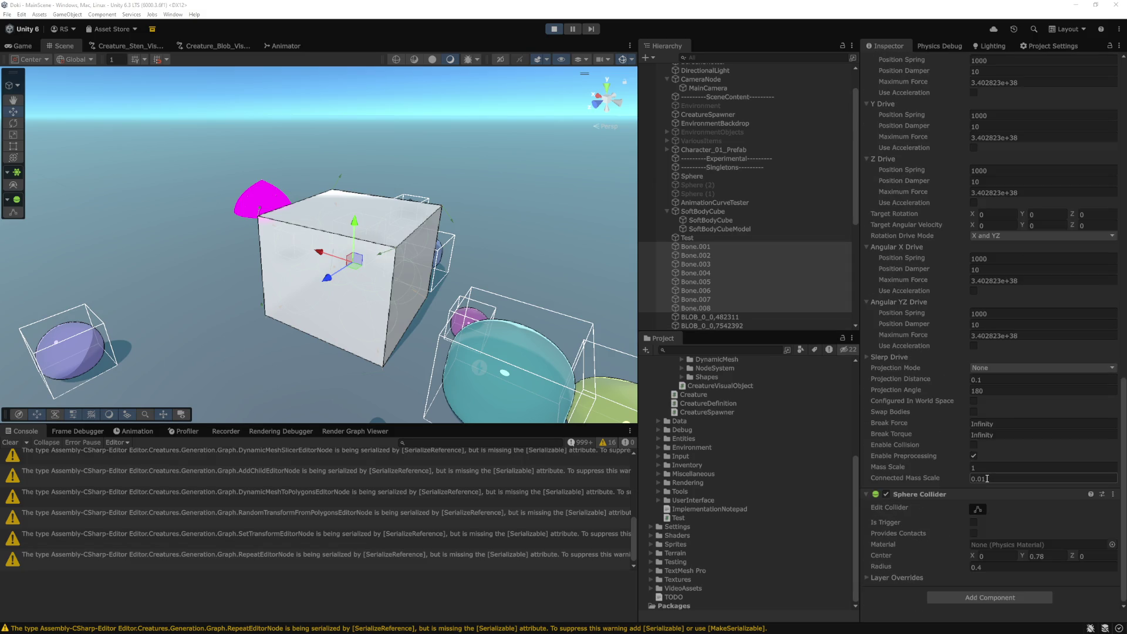
Move the playing SoftBodyCube to Transform Position X 17.68
left_click(719, 212)
scroll(989, 177, "up", 2)
left_click(989, 107)
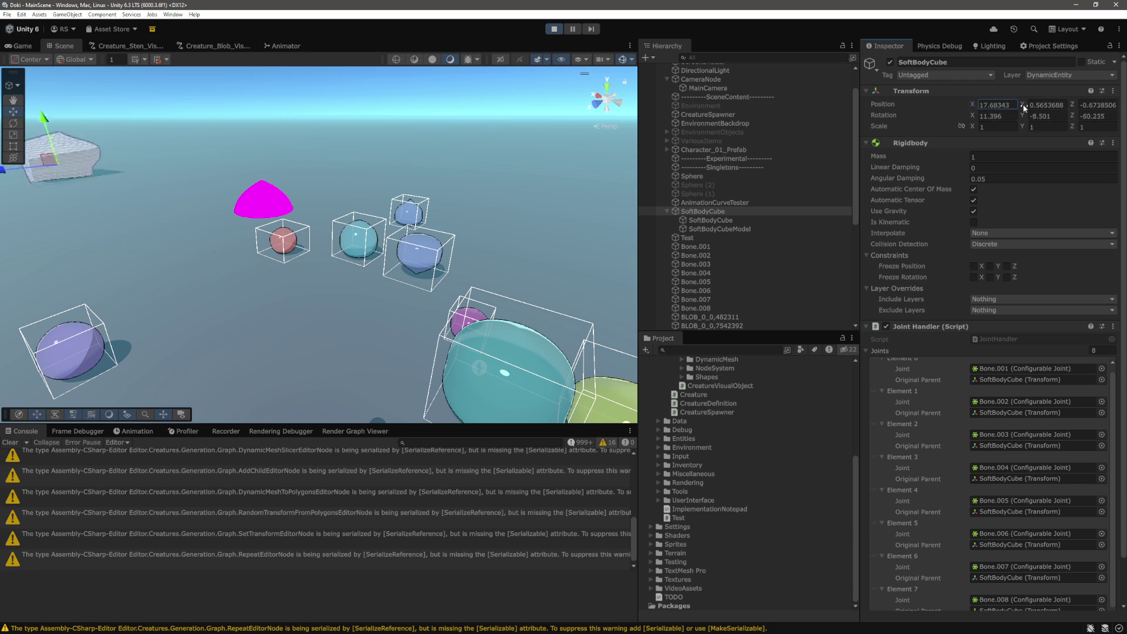
Frame the soft-body cube and set SoftBodyCube's Rigidbody mass to 100
left_click_drag(376, 232, 443, 243)
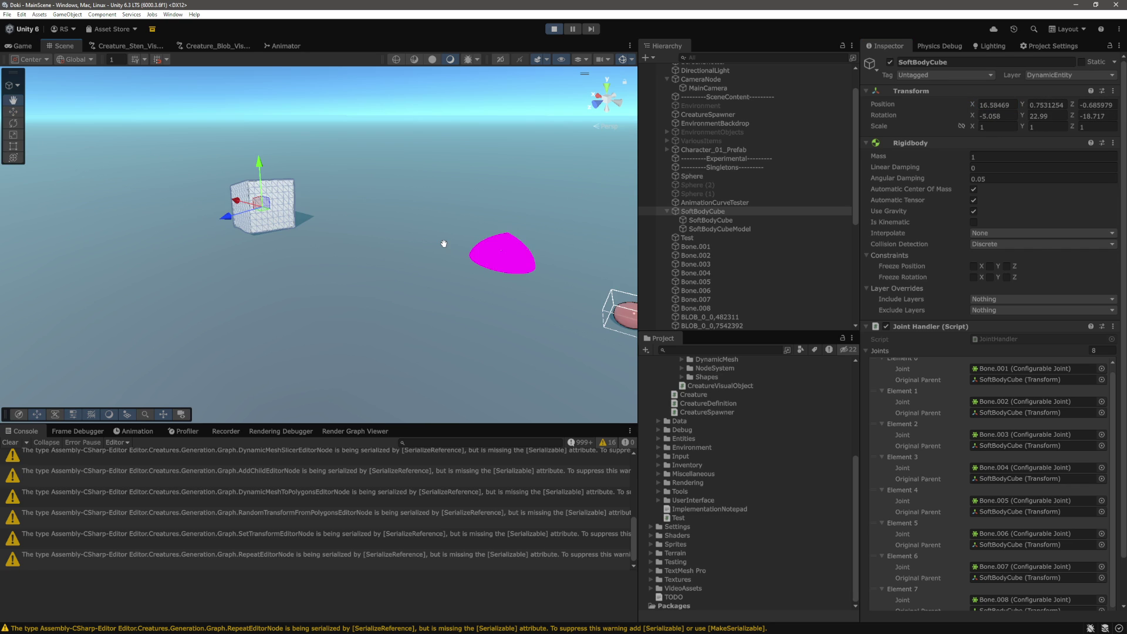
key("f")
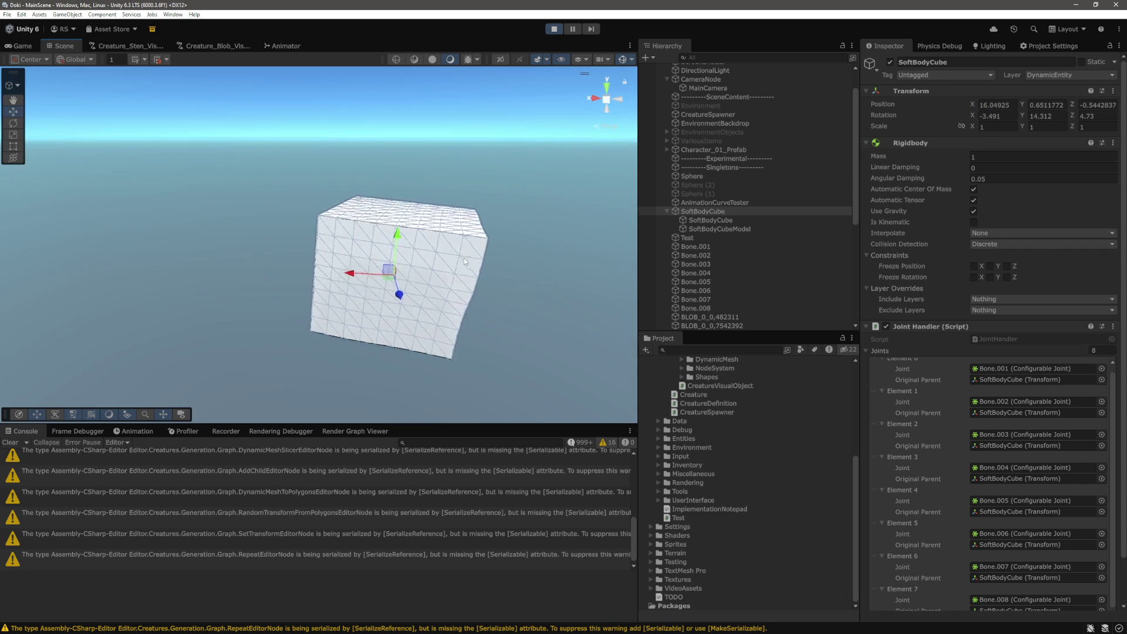
left_click(1012, 157)
type("100")
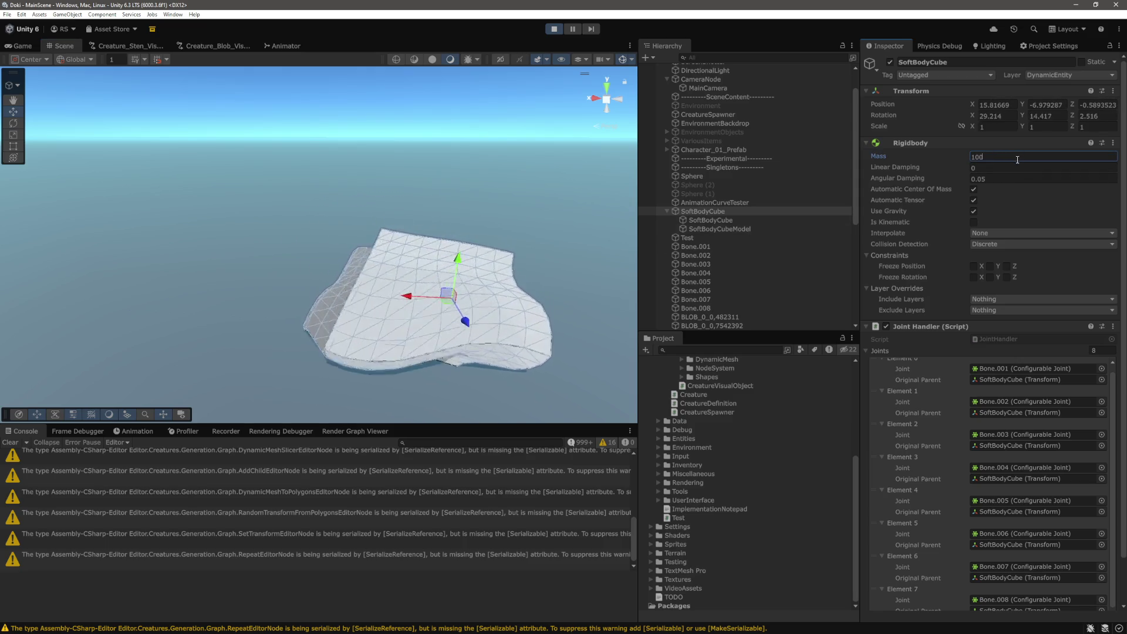
Check the eight bones' joint settings, including Connected Mass Scale 0.01, then stop play mode
left_click(696, 247)
left_click(696, 308, "shift")
scroll(1005, 431, "down", 10)
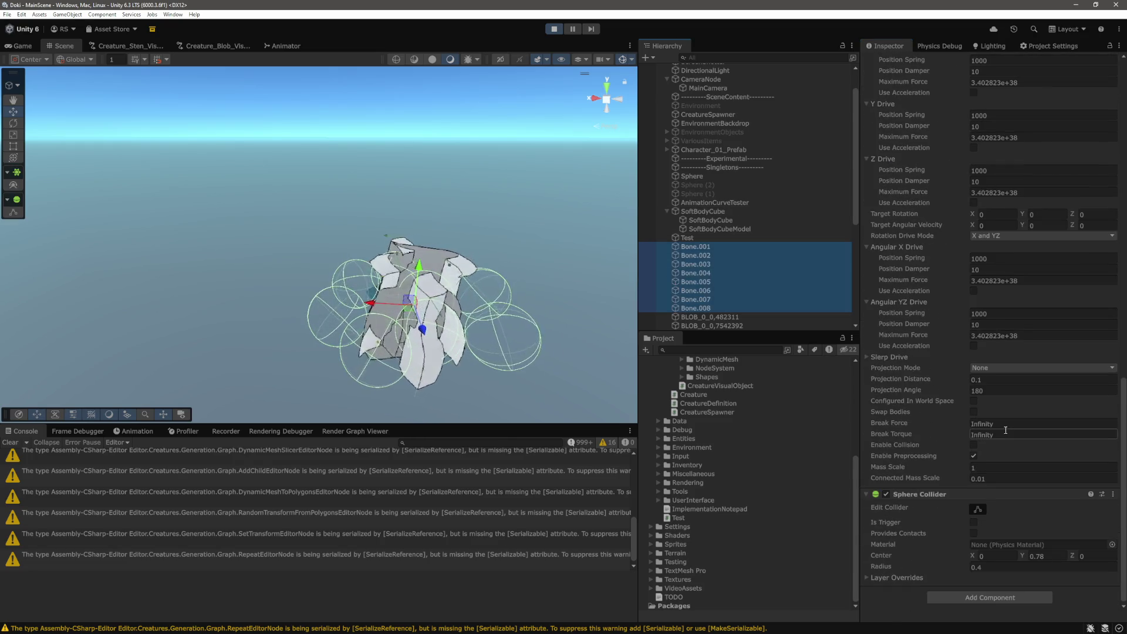
left_click(554, 30)
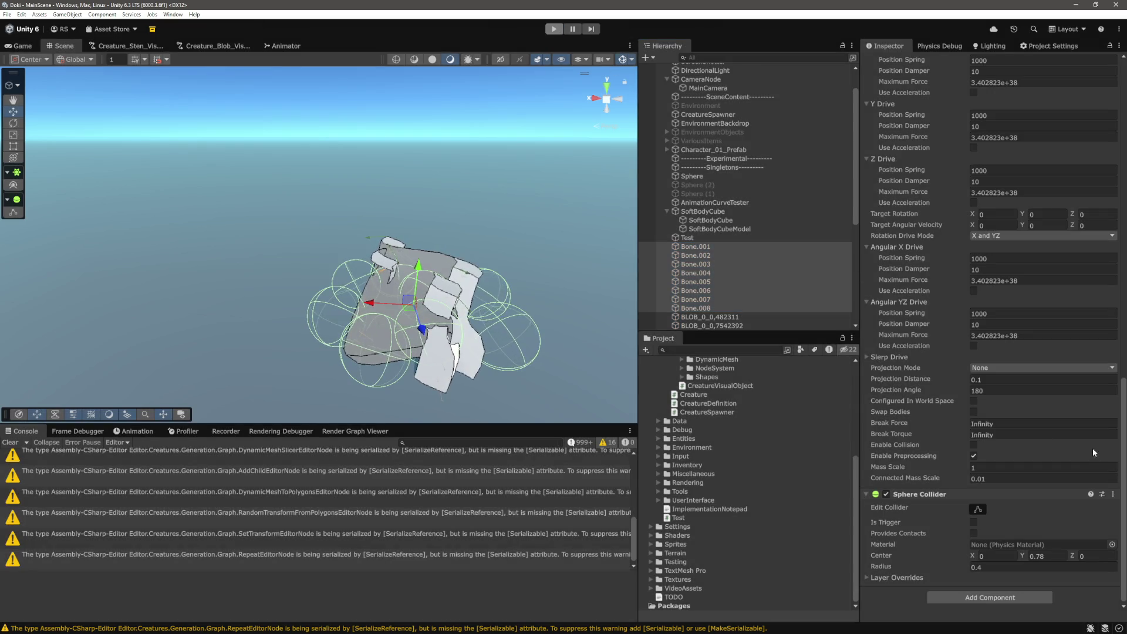
Set the bones' Connected Mass Scale to 1, then inspect Bone.003 and Bone.005
left_click(1004, 479)
type("1")
key("Return")
left_click(721, 264)
left_click(721, 283)
Set the SoftBodyCube Rigidbody Mass to 100
left_click(703, 228)
left_click(1006, 186)
type("0")
key("Return")
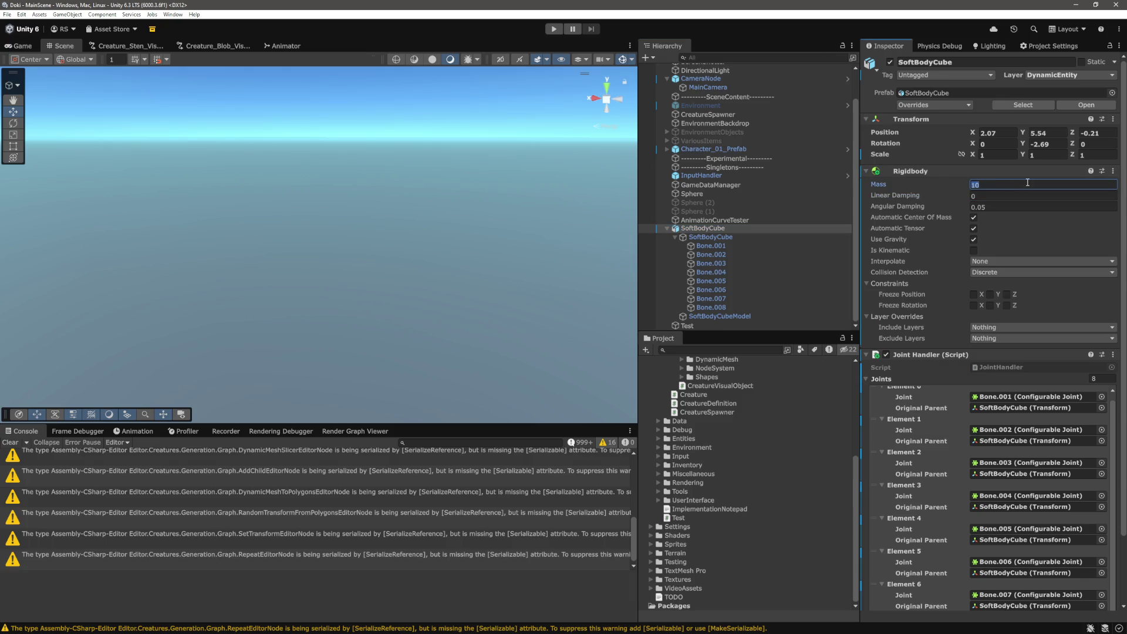
type("0")
key("Tab")
Run the scene and follow the falling cube in the Scene view
key("ctrl+p")
left_click(61, 44)
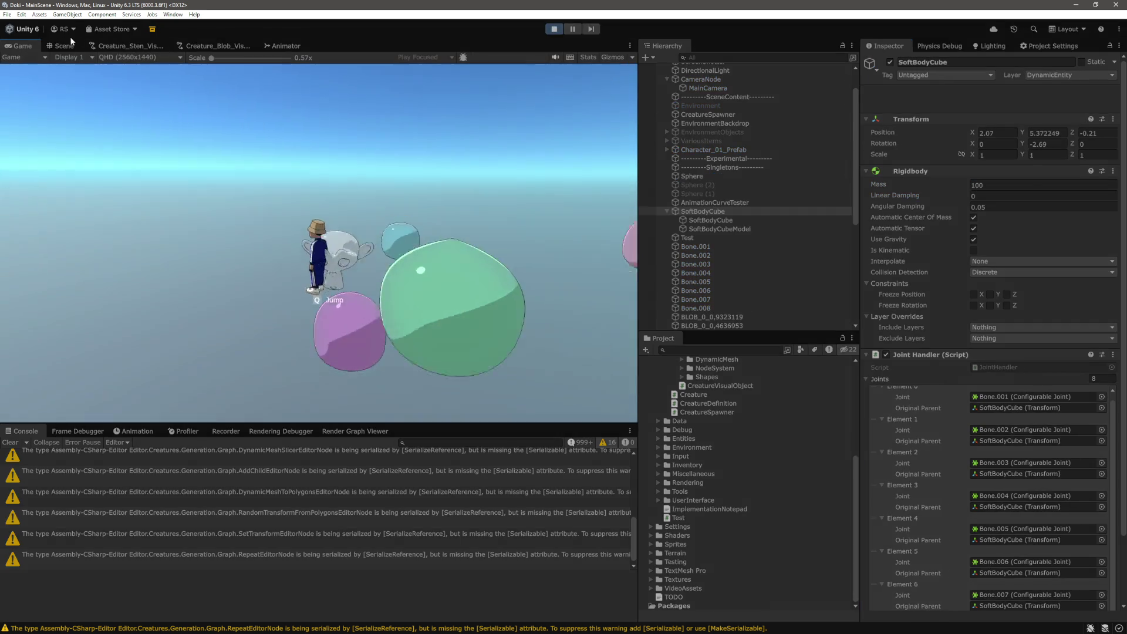
mouse_move(416, 243)
left_mouse_down()
mouse_move(457, 254)
mouse_move(435, 235)
mouse_move(384, 258)
mouse_move(463, 216)
mouse_move(434, 214)
left_mouse_up()
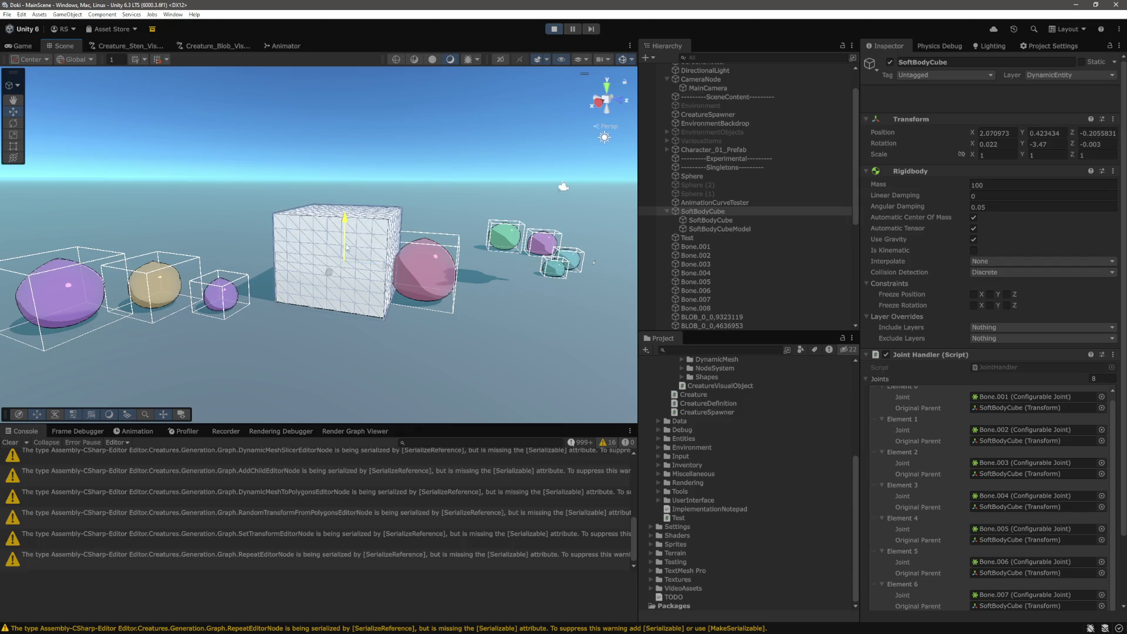
mouse_move(456, 317)
left_mouse_down()
mouse_move(426, 233)
mouse_move(407, 74)
left_mouse_up()
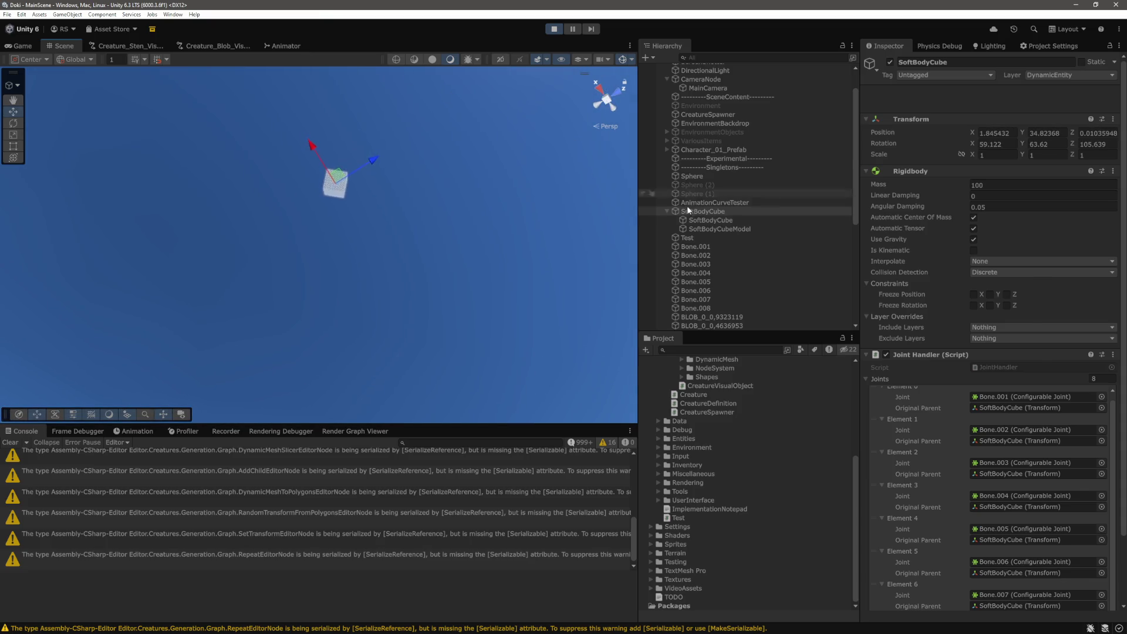
mouse_move(389, 191)
left_mouse_down()
mouse_move(445, 403)
mouse_move(411, 416)
mouse_move(443, 223)
mouse_move(436, 323)
mouse_move(463, 351)
left_mouse_up()
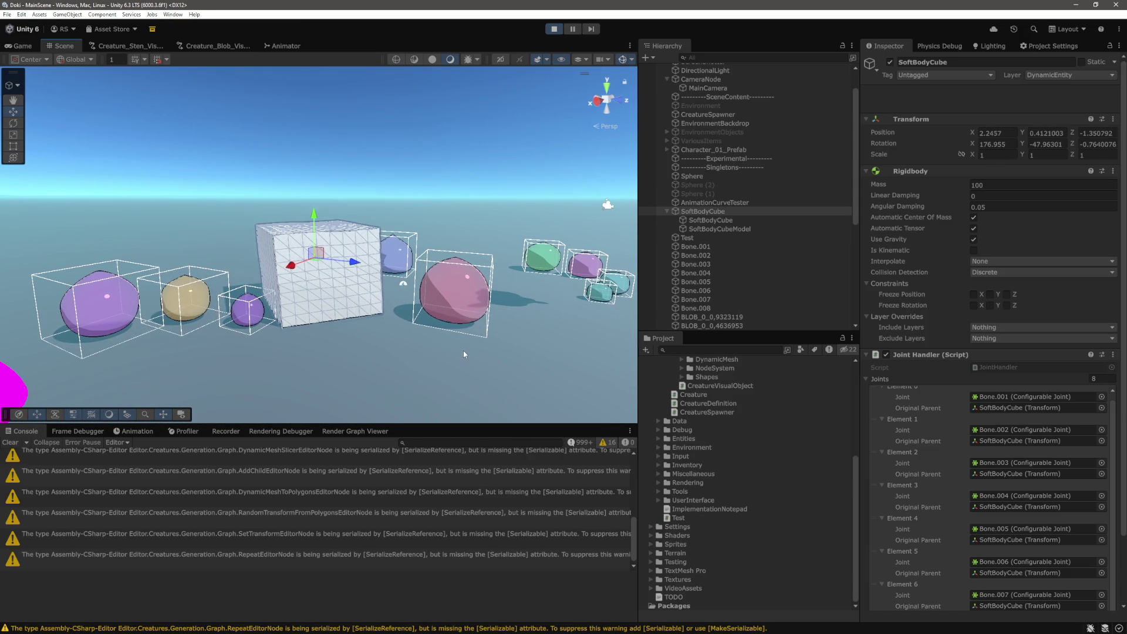
Change SoftBodyCube's Rigidbody Mass to 10 mid-simulation and follow the bouncing cube
left_click(696, 247)
left_click(695, 308, "shift")
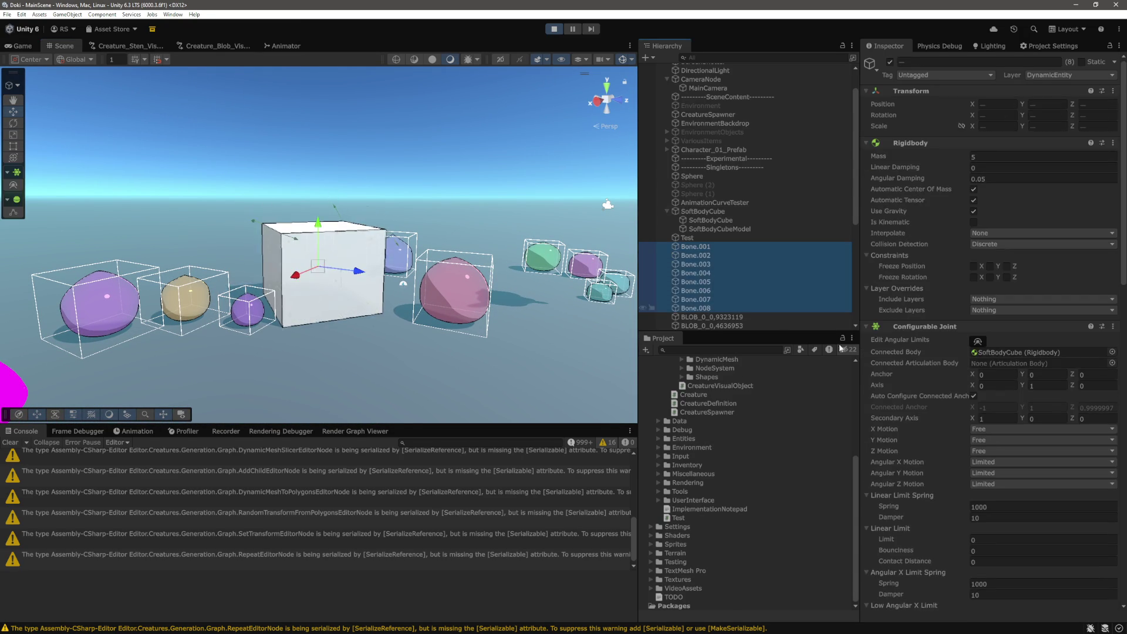
left_click(702, 211)
left_click(1002, 157)
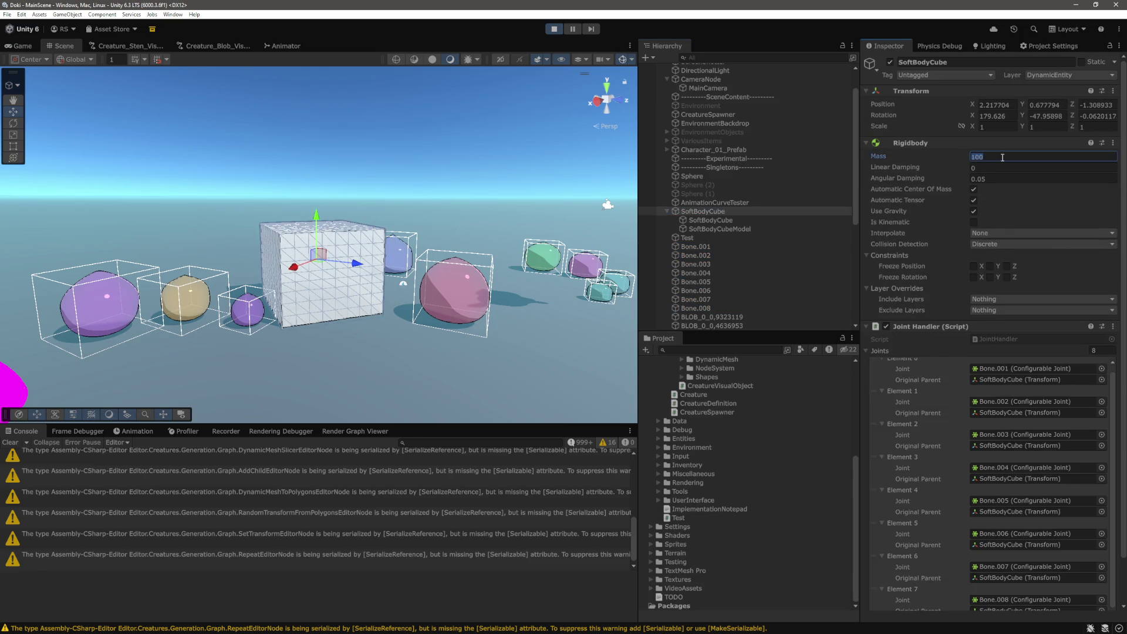
type("10")
key("Return")
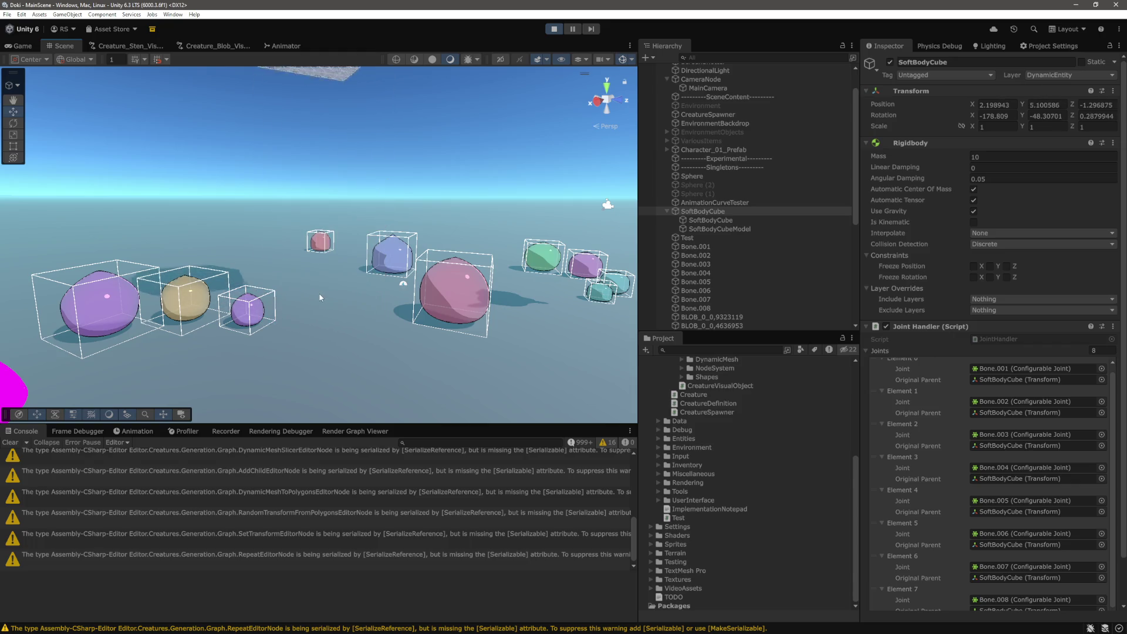
mouse_move(372, 303)
left_mouse_down()
mouse_move(366, 210)
mouse_move(328, 235)
mouse_move(289, 208)
left_mouse_up()
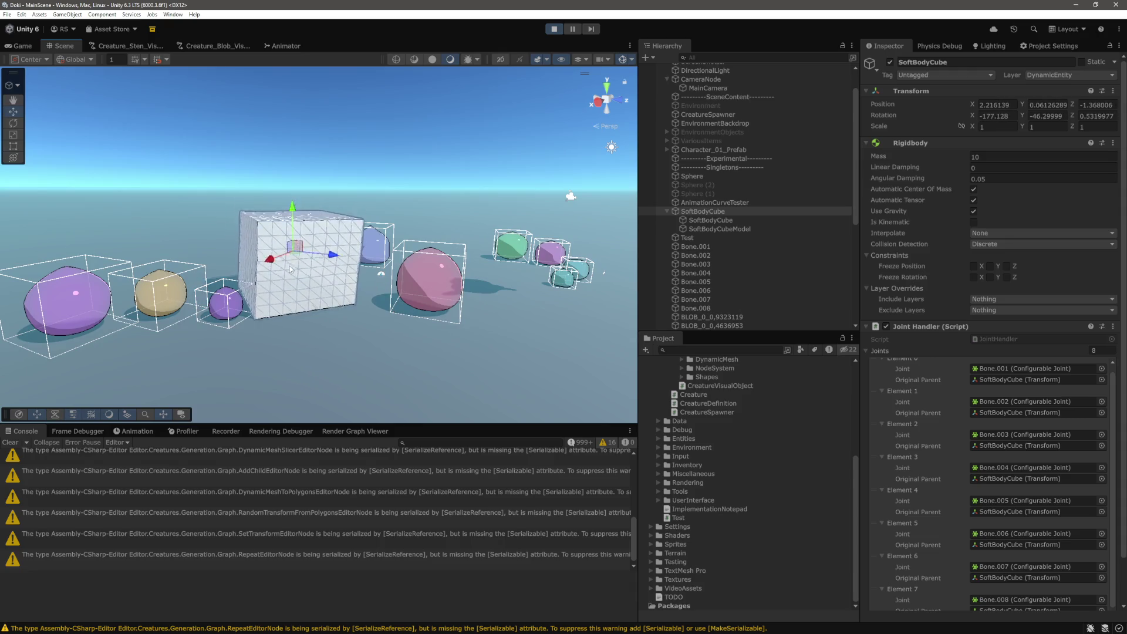
left_click_drag(287, 278, 361, 305)
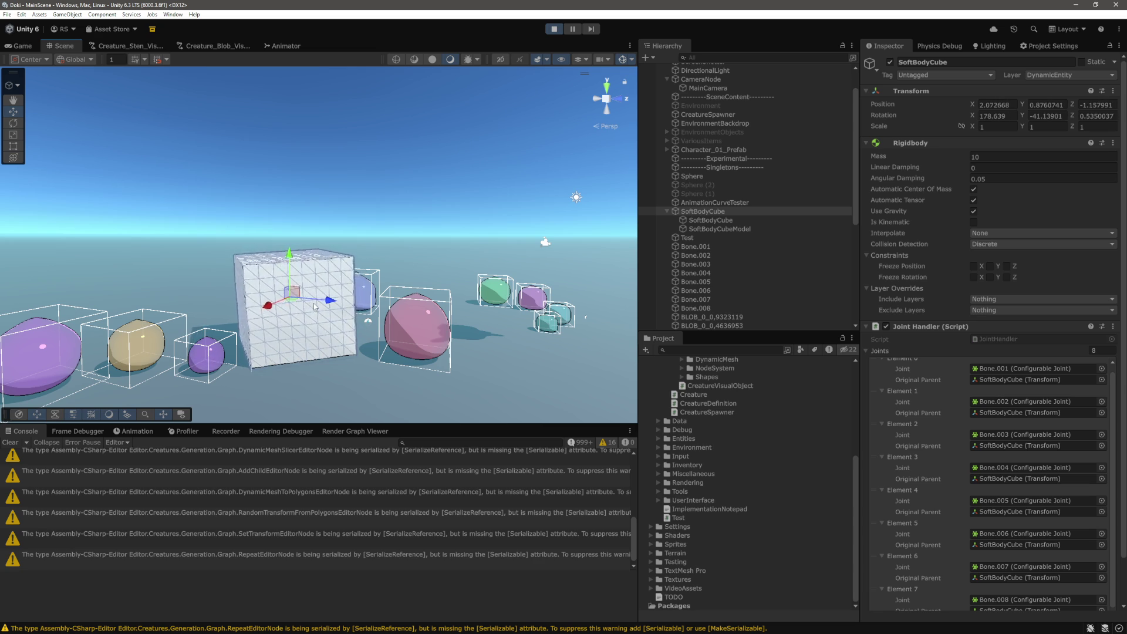
Compare joint settings of Bone.001, Bone.008 and Bone.007, then select Bone.001–Bone.004
left_click(706, 246)
left_click(696, 308)
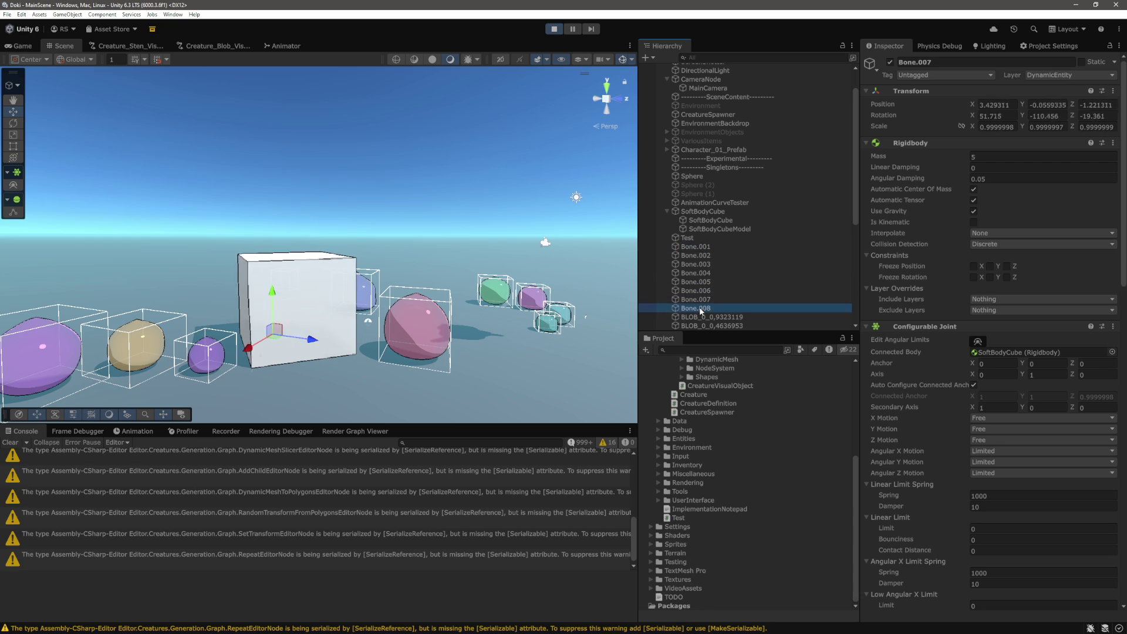
left_click(707, 212)
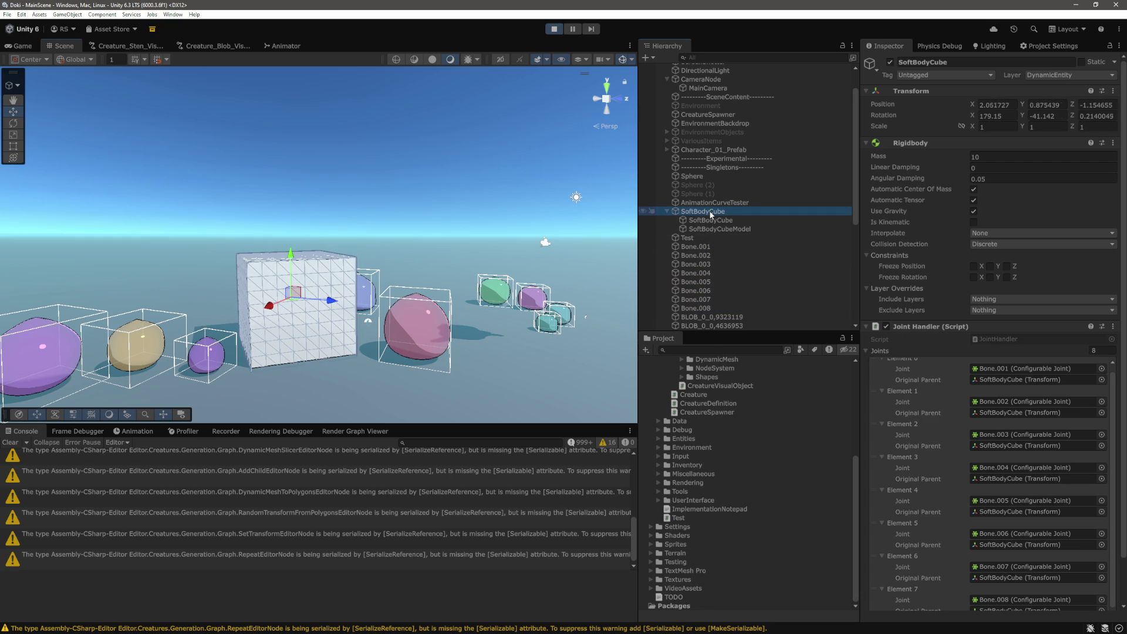
left_click(695, 247)
left_click(695, 299)
left_click(709, 247)
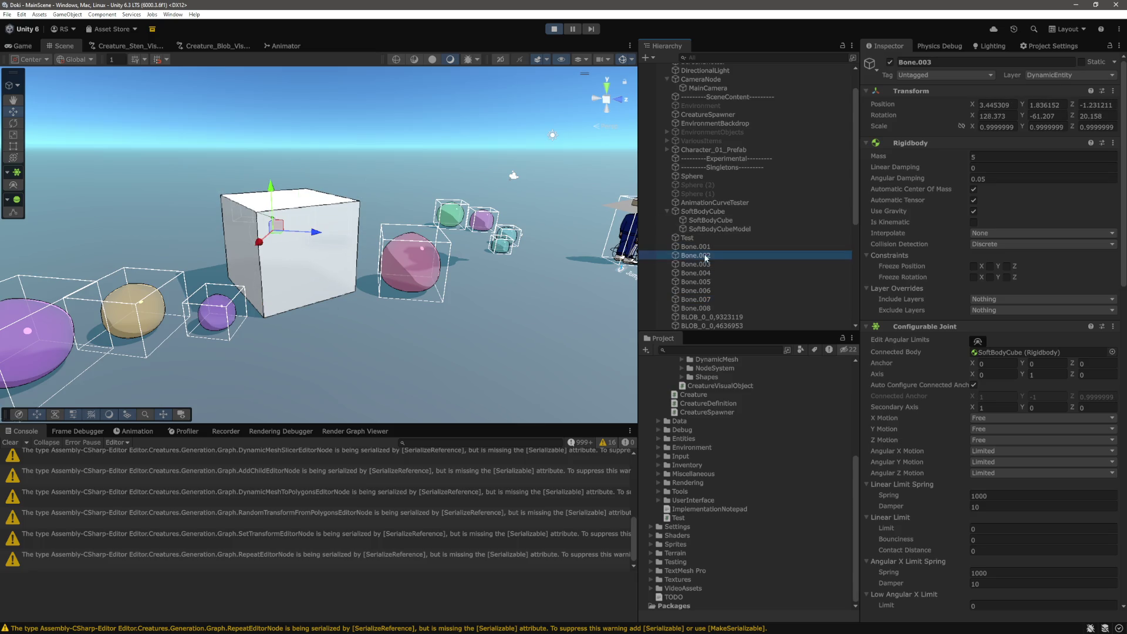
key("shift+Down")
key("shift+Down")
key("shift+Down")
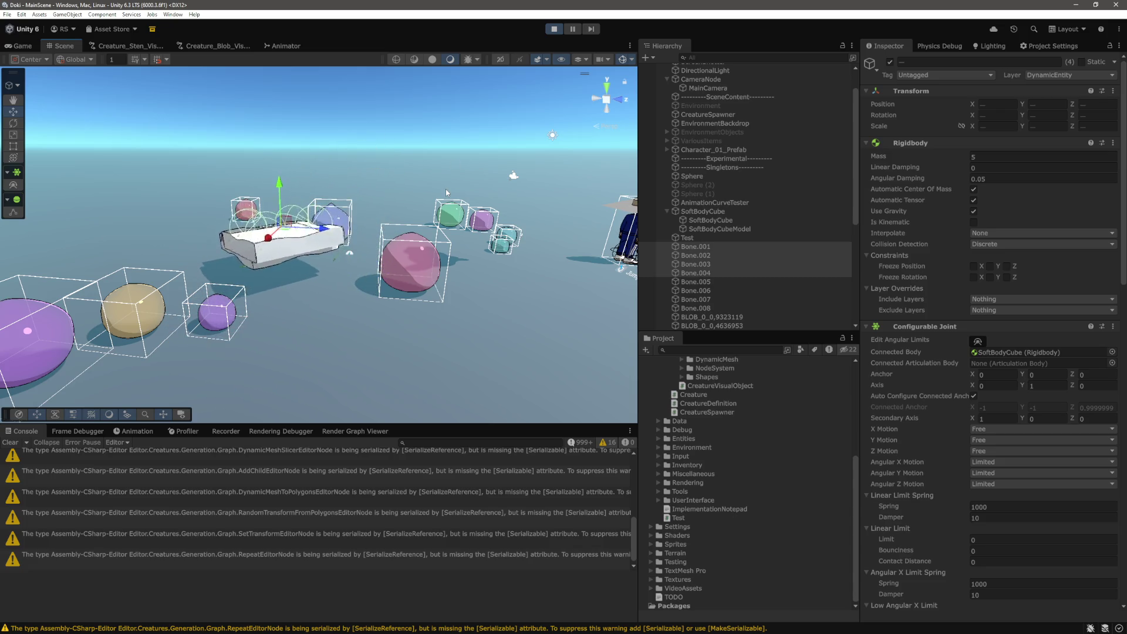
Restart the simulation, frame the falling cube, then switch to the Creature_Blob graph
left_click(553, 30)
left_click(553, 29)
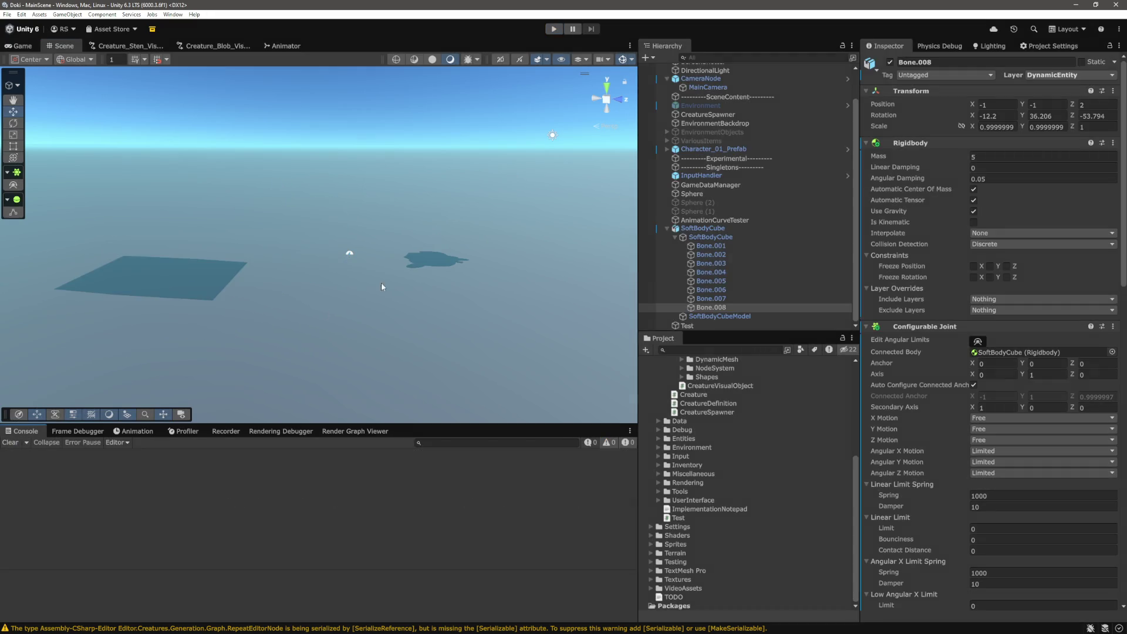
key("f")
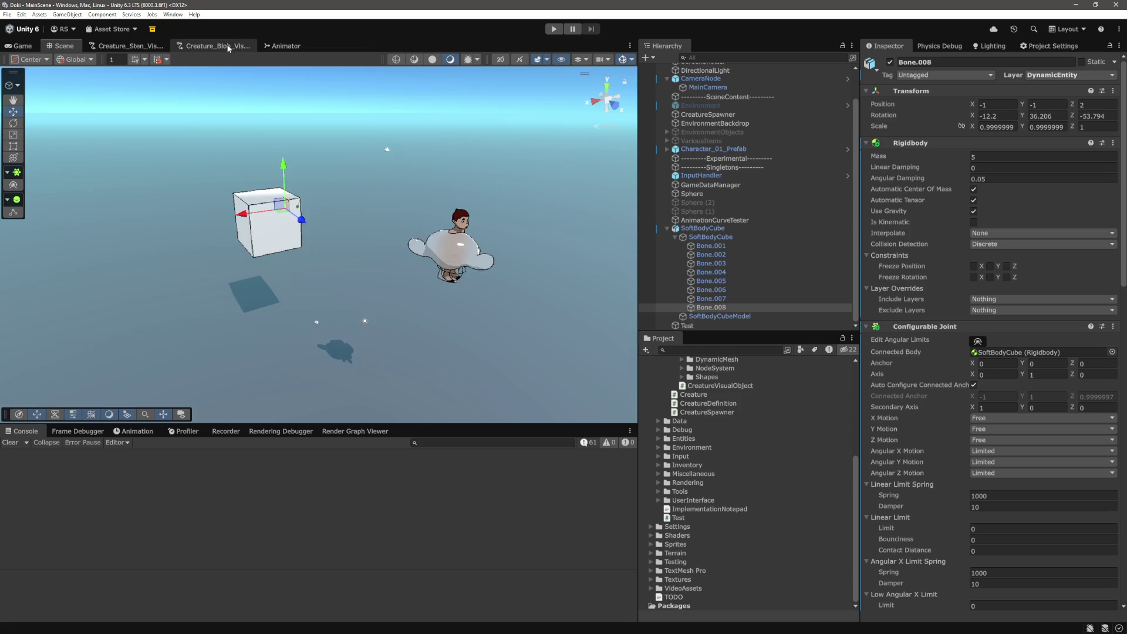
left_click(214, 46)
Box-select the DynamicMeshGeneratorEditorNode in the Creature_Blob graph, then enter Play mode
scroll(439, 265, "down", 3)
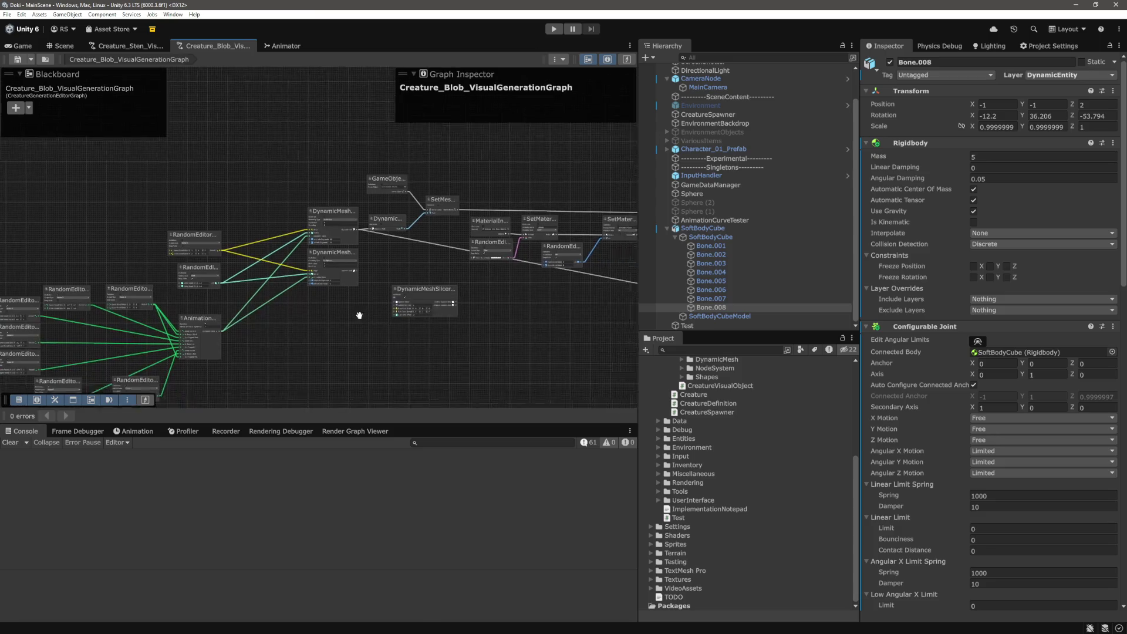
scroll(432, 329, "up", 5)
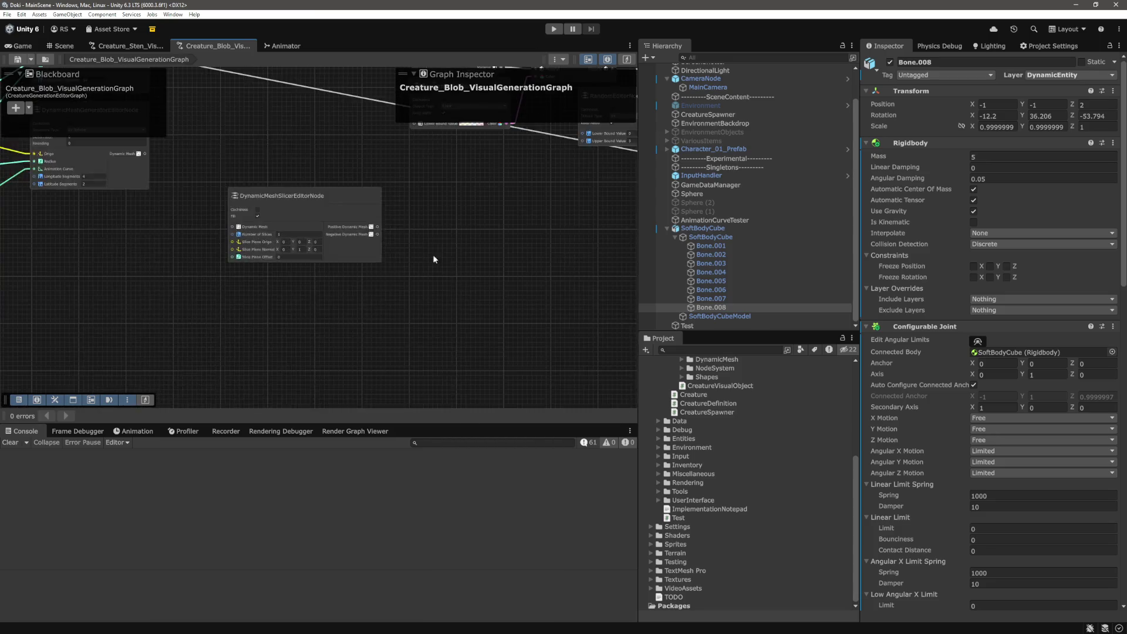
scroll(536, 285, "down", 3)
left_click_drag(376, 231, 442, 258)
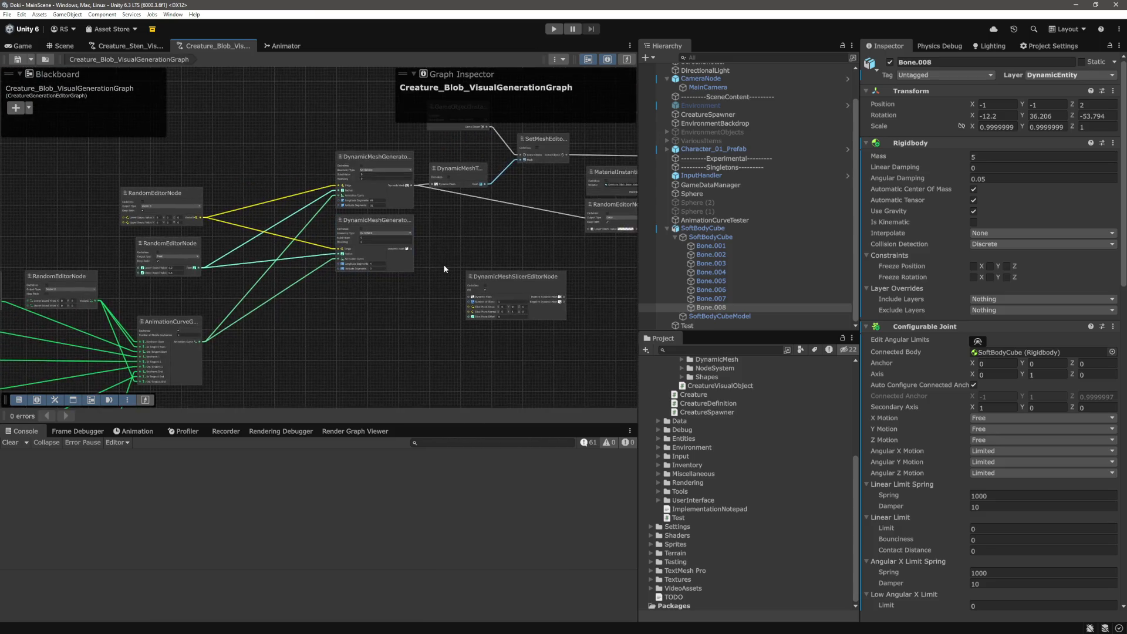
scroll(425, 188, "up", 2)
mouse_move(429, 156)
left_mouse_down()
mouse_move(223, 273)
mouse_move(222, 314)
mouse_move(219, 302)
left_mouse_up()
scroll(373, 350, "down", 4)
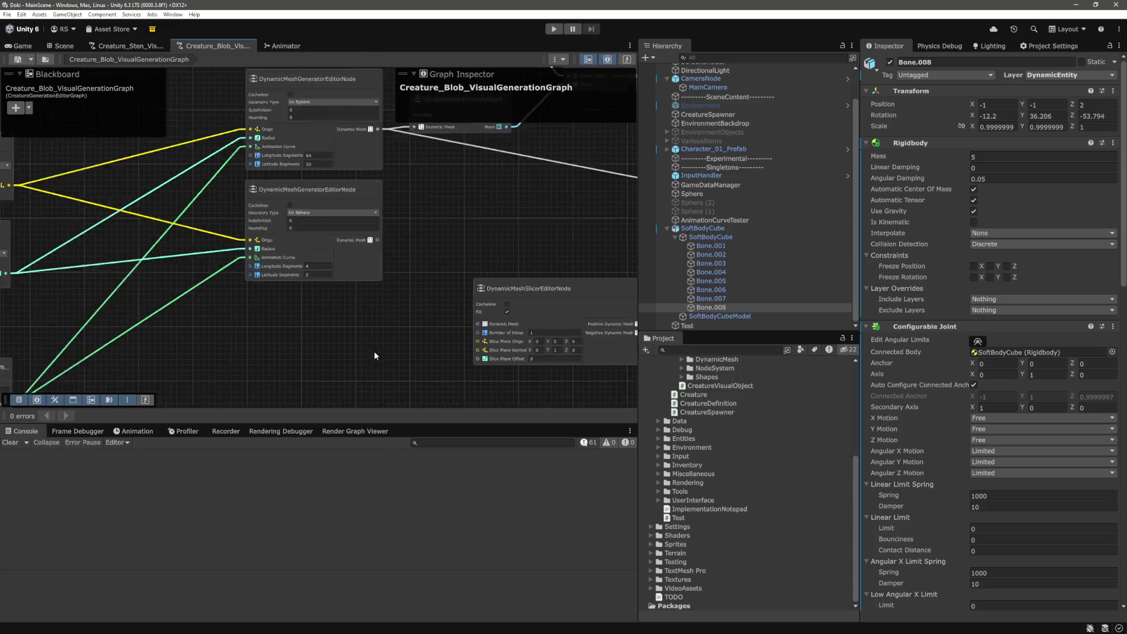
left_click_drag(490, 348, 433, 296)
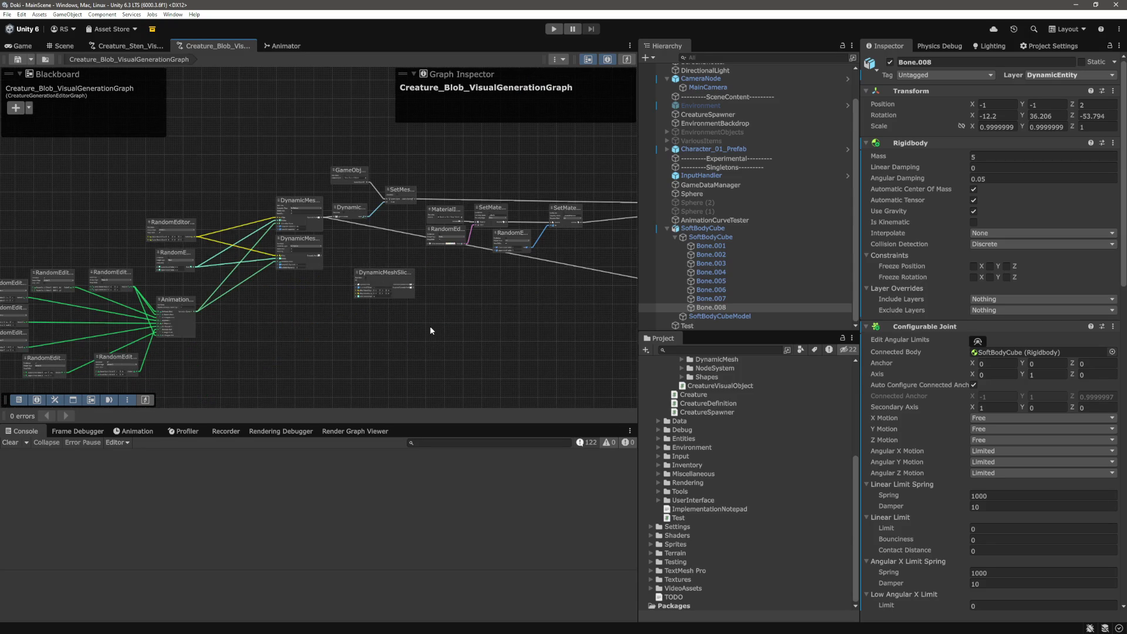
key("ctrl+p")
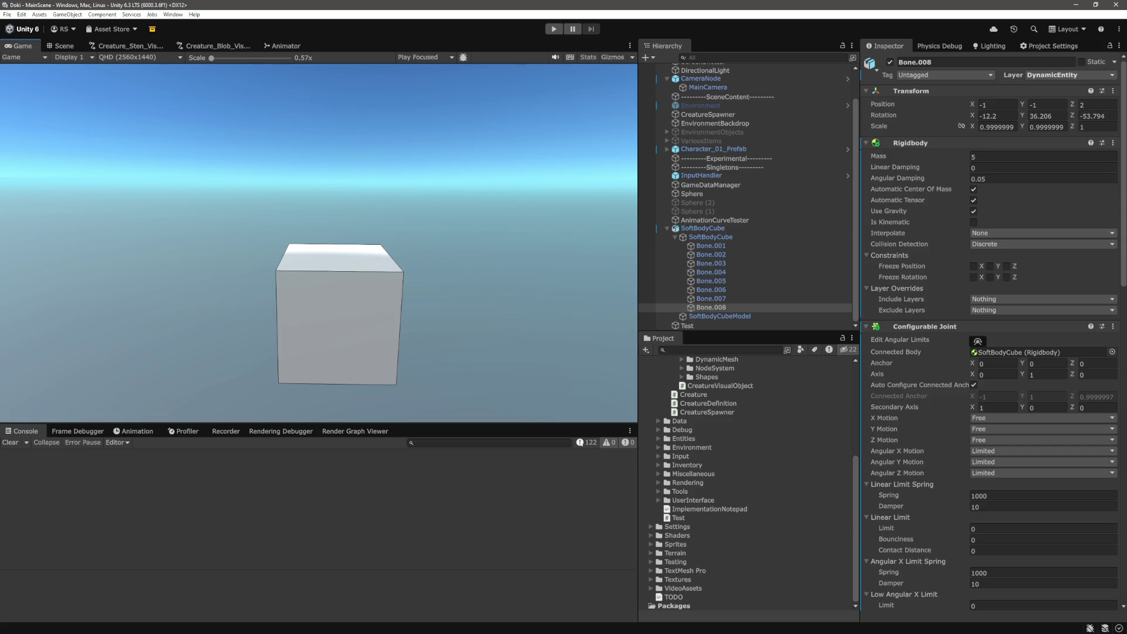